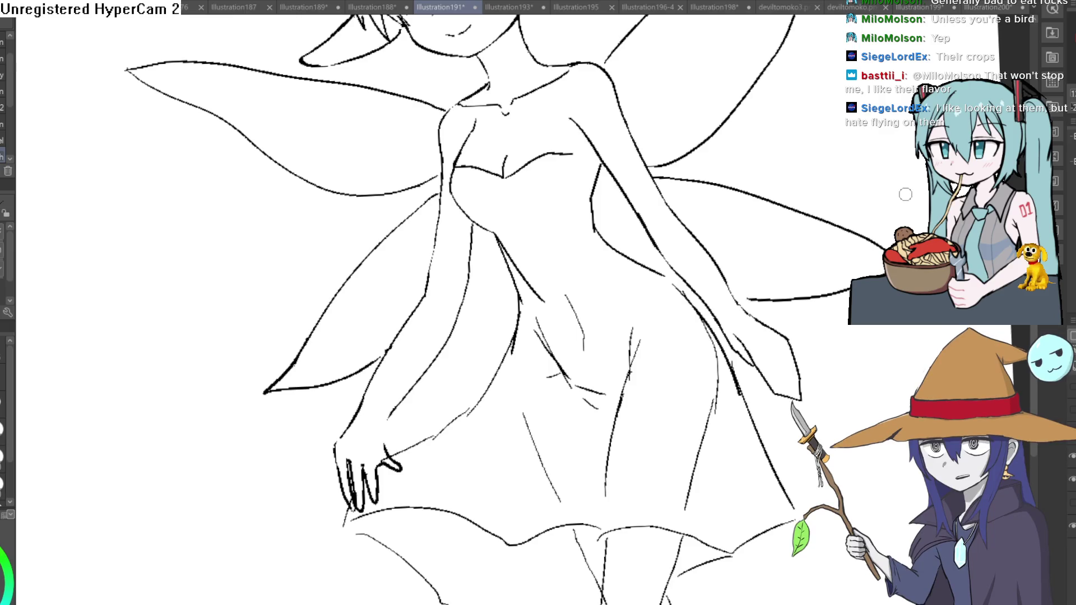
Zoom out to show the whole fairy drawing and tilt the view a few degrees
scroll(811, 247, down, 5)
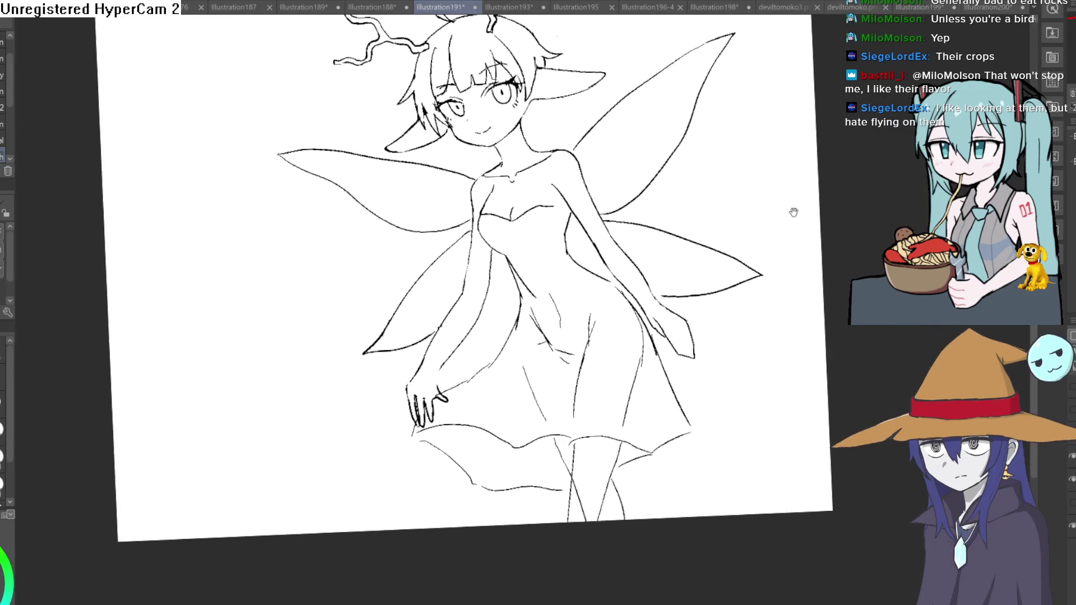
drag(775, 219, 776, 234)
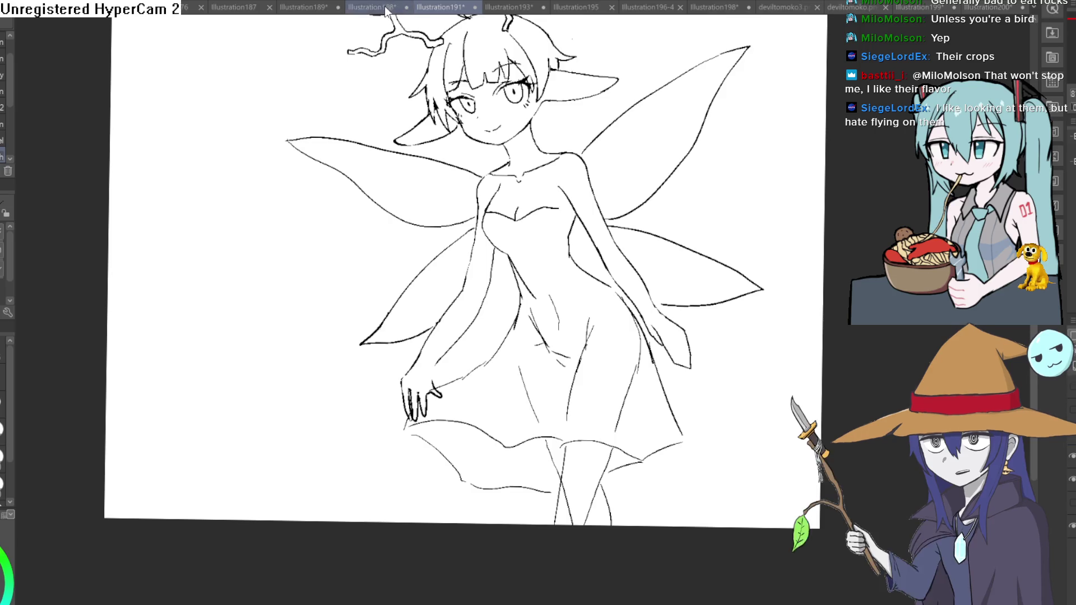
Flip through the open documents, ending on the orc drawing in Illustration189
click(912, 7)
click(987, 6)
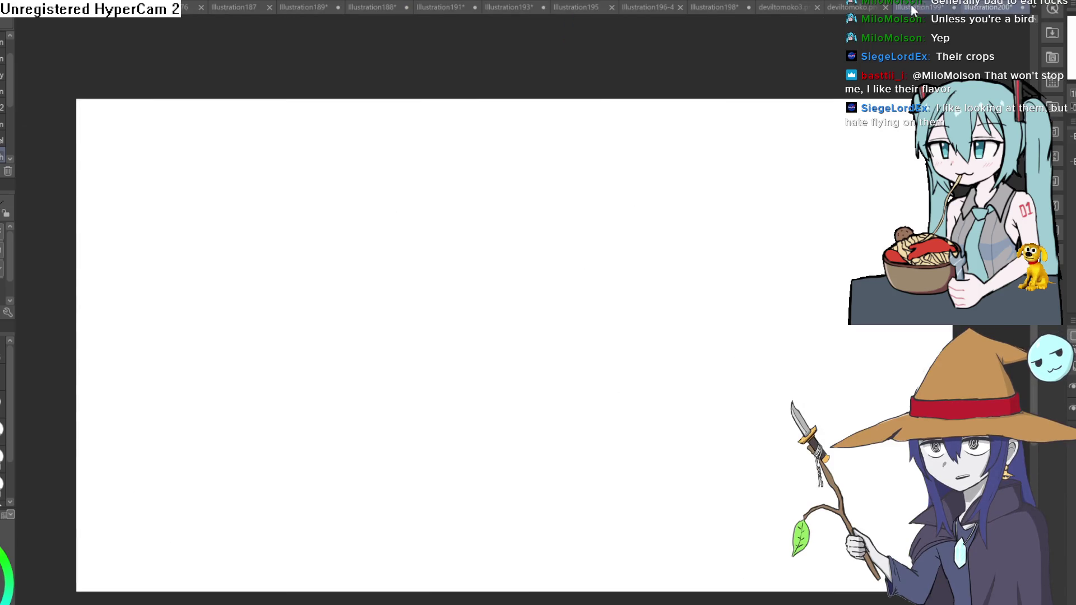
click(922, 7)
click(852, 7)
click(806, 9)
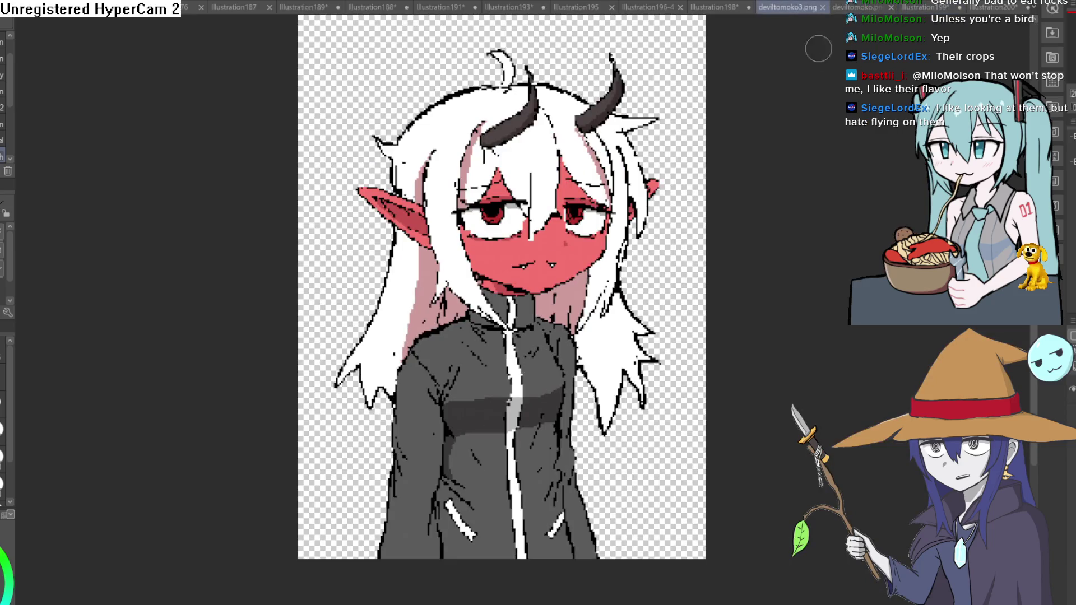
click(723, 8)
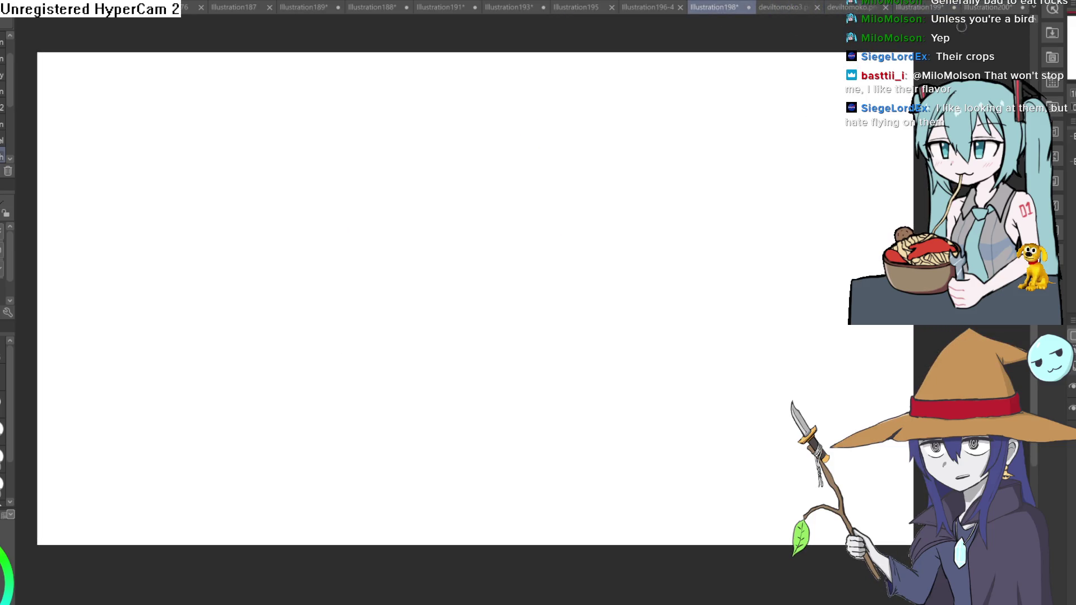
click(991, 6)
click(931, 7)
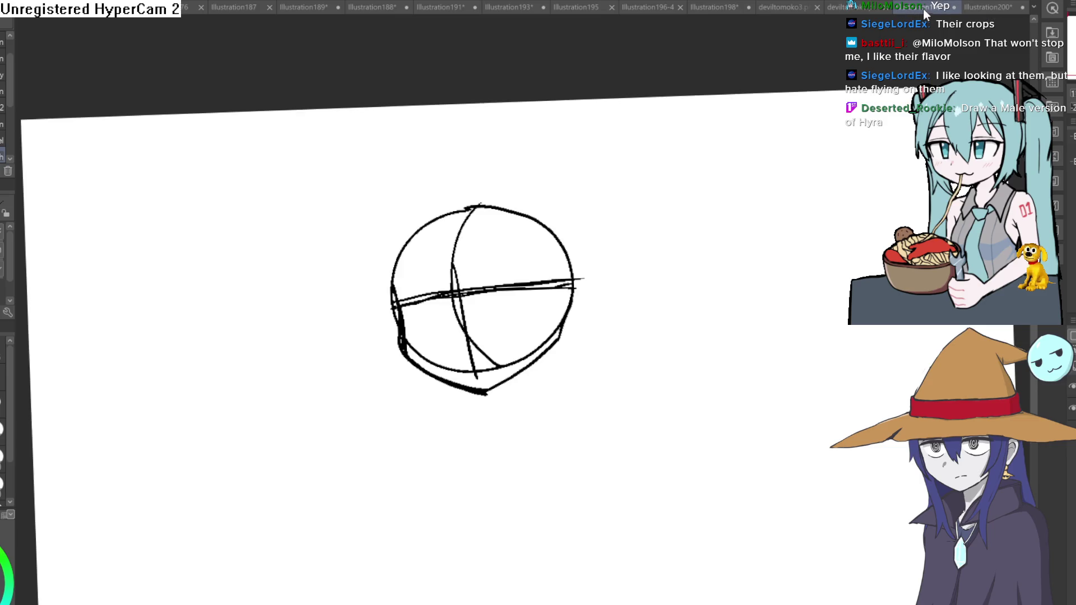
click(852, 7)
click(774, 5)
click(724, 5)
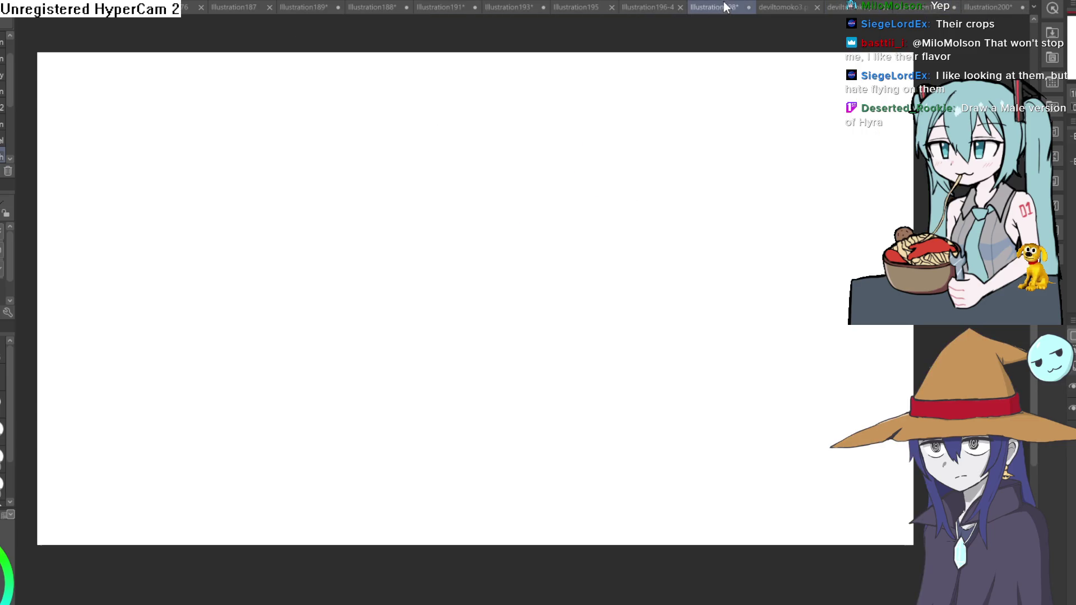
click(634, 10)
click(582, 10)
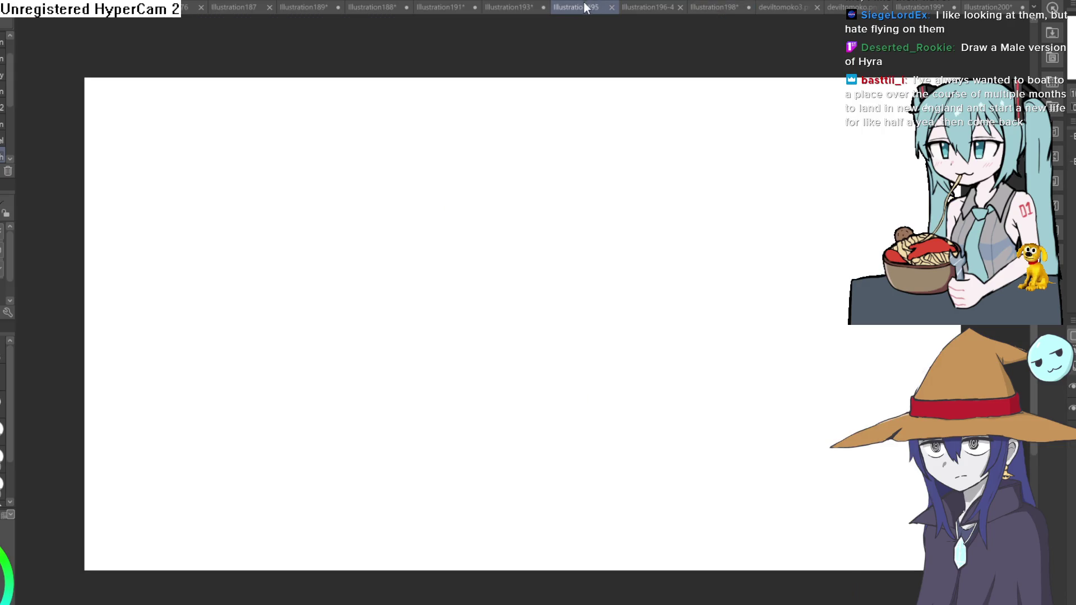
click(507, 7)
click(455, 9)
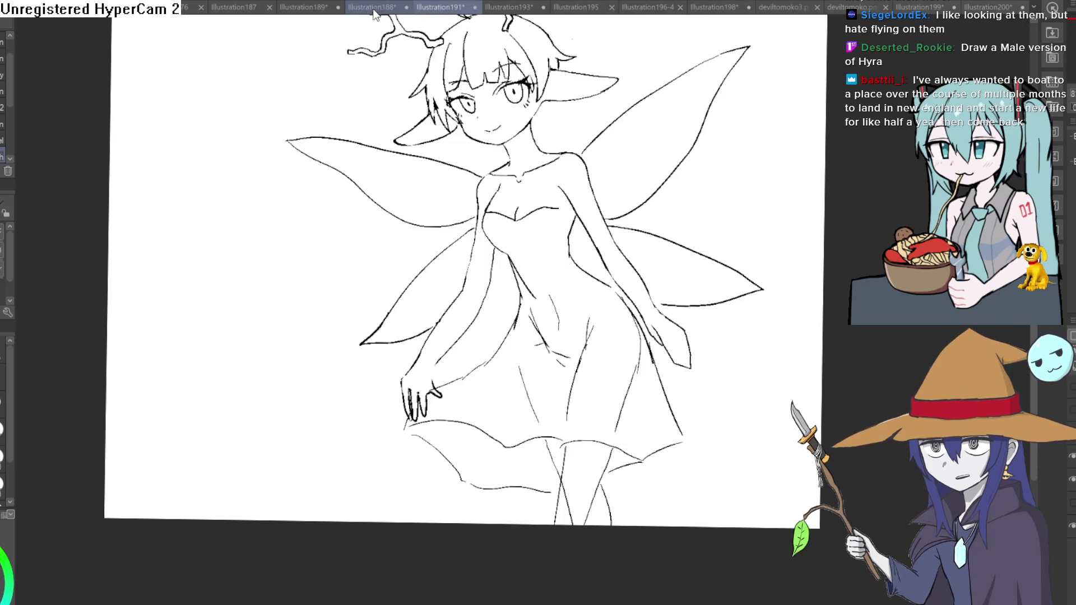
click(374, 8)
click(306, 7)
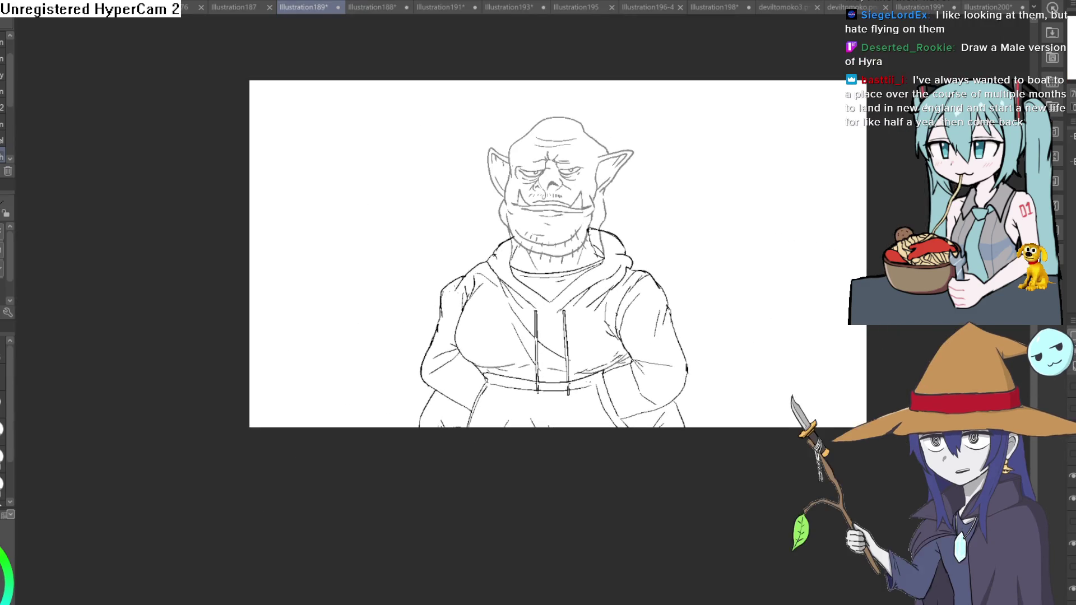
Zoom in on the orc's face, switch to the lasso tool, and pan to centre the face
mouse_move(720, 176)
mouse_down()
mouse_move(689, 230)
mouse_move(699, 202)
mouse_up()
scroll(697, 193, up, 3)
scroll(700, 210, down, 2)
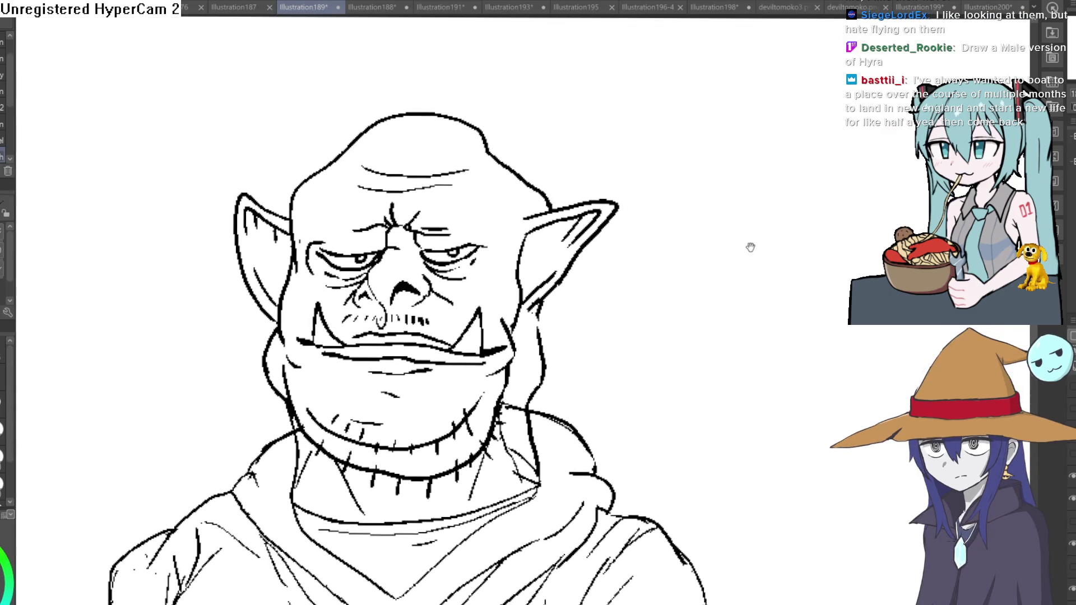
scroll(721, 219, up, 2)
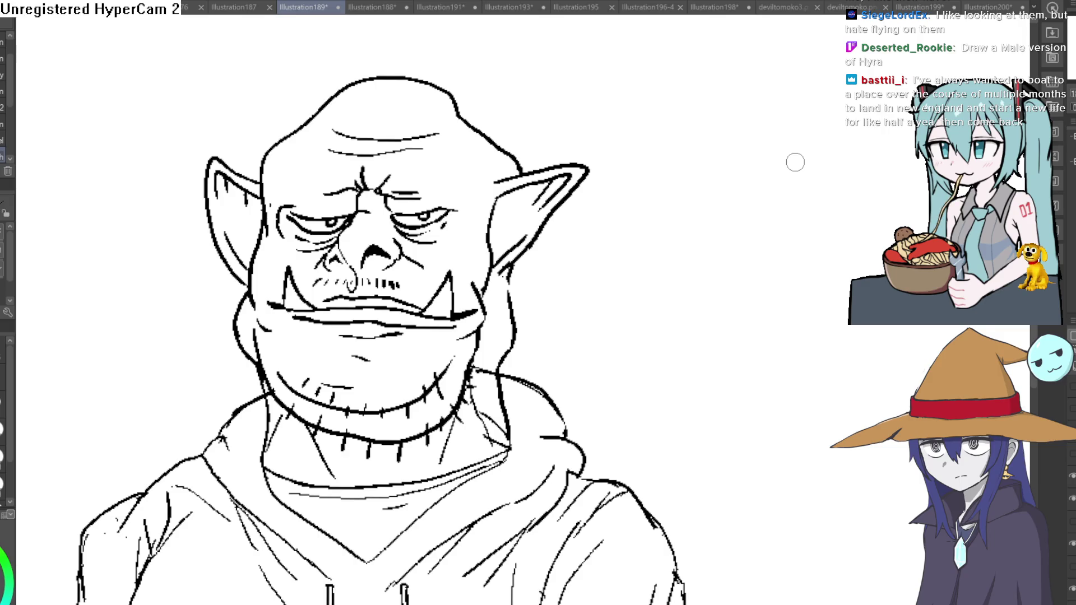
key(m)
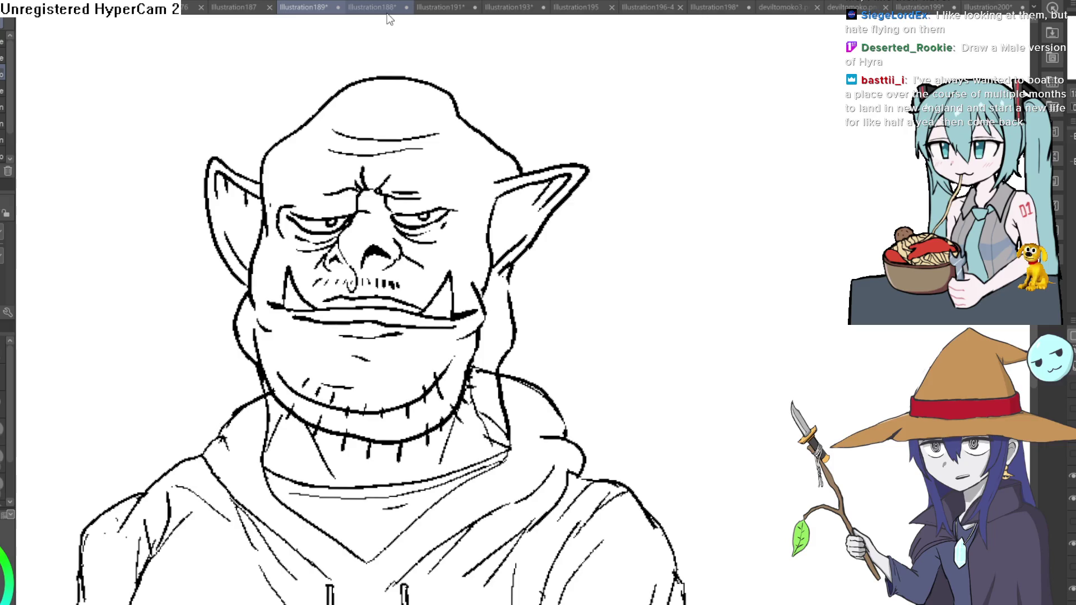
mouse_move(675, 259)
mouse_down()
mouse_move(757, 113)
mouse_move(771, 144)
mouse_move(721, 204)
mouse_move(718, 228)
mouse_move(735, 193)
mouse_up()
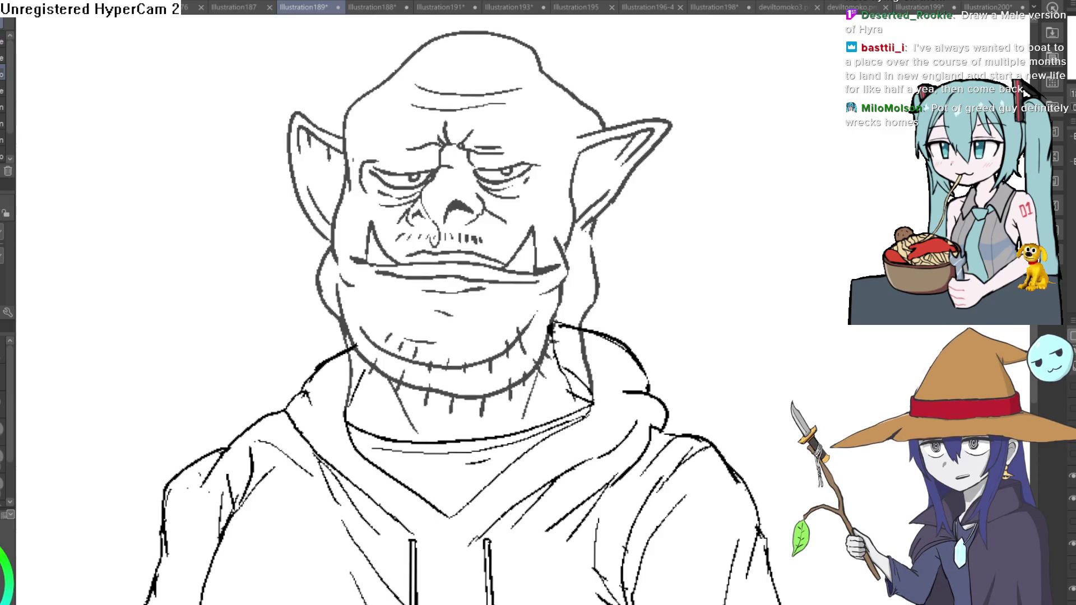
Fit the orc drawing to the window, zoom into its upper body, and tilt the view slightly clockwise
scroll(759, 284, down, 5)
key(ctrl+0)
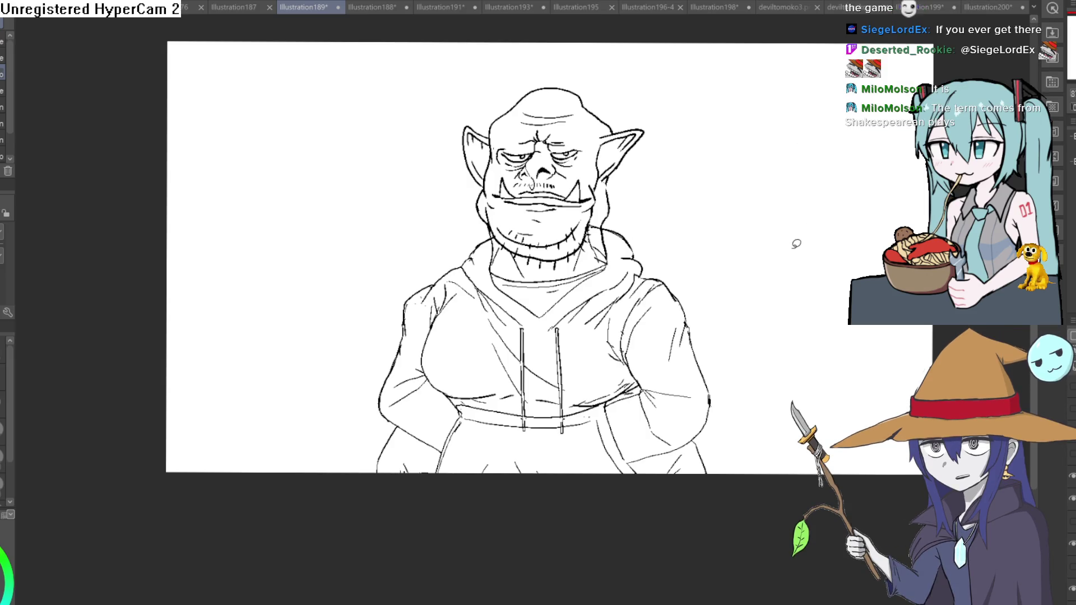
mouse_move(776, 257)
mouse_down()
mouse_move(769, 185)
mouse_move(759, 305)
mouse_up()
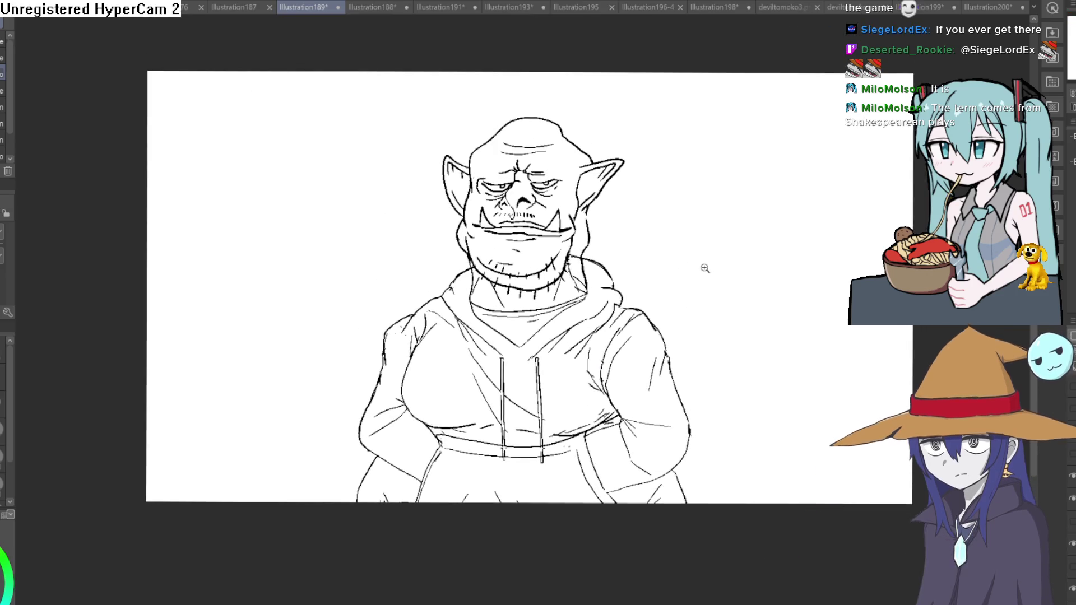
click(753, 218)
drag(752, 219, 992, 19)
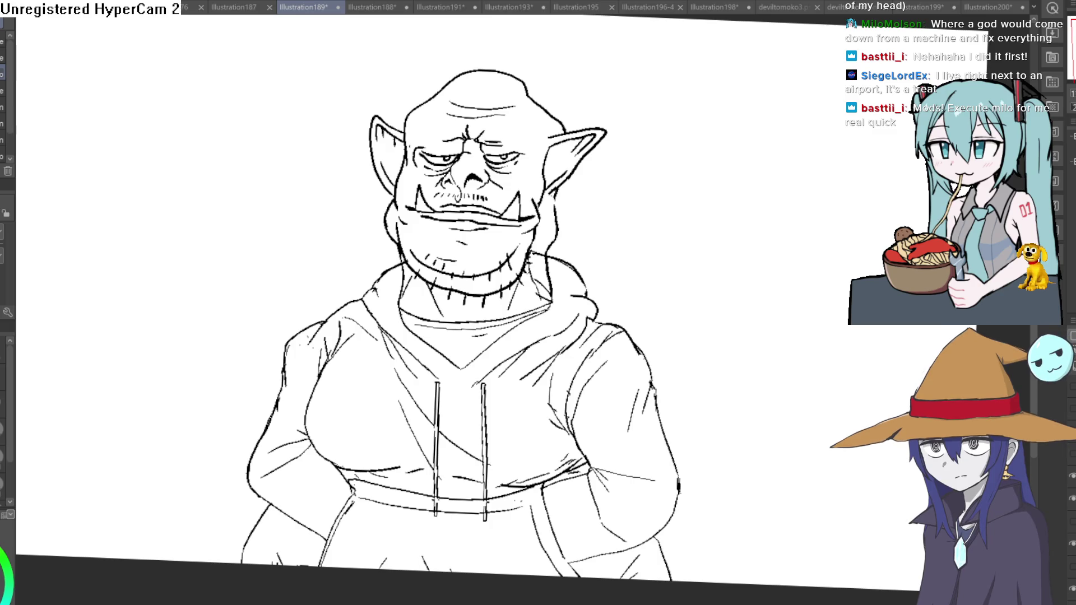
click(991, 5)
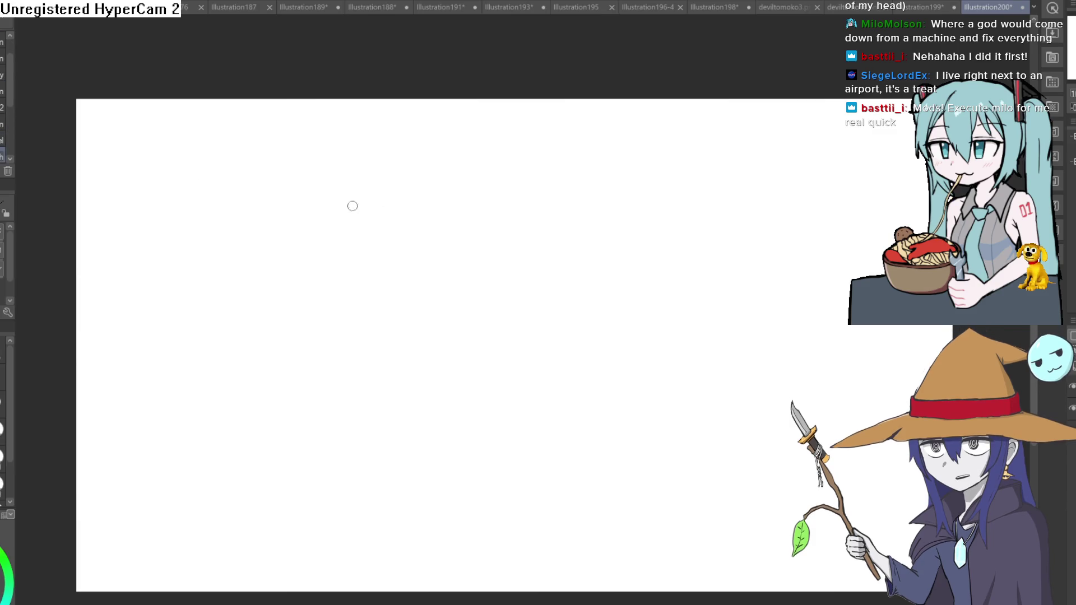
Sketch a head circle with horizontal and vertical guide lines and a rounded jaw
mouse_move(522, 207)
mouse_down()
mouse_move(527, 342)
mouse_move(555, 216)
mouse_move(527, 206)
mouse_move(556, 210)
mouse_move(605, 278)
mouse_move(595, 306)
mouse_move(544, 341)
mouse_move(509, 339)
mouse_move(522, 227)
mouse_move(531, 342)
mouse_up()
drag(462, 276, 600, 273)
mouse_move(455, 257)
mouse_down()
mouse_move(461, 328)
mouse_move(519, 367)
mouse_up()
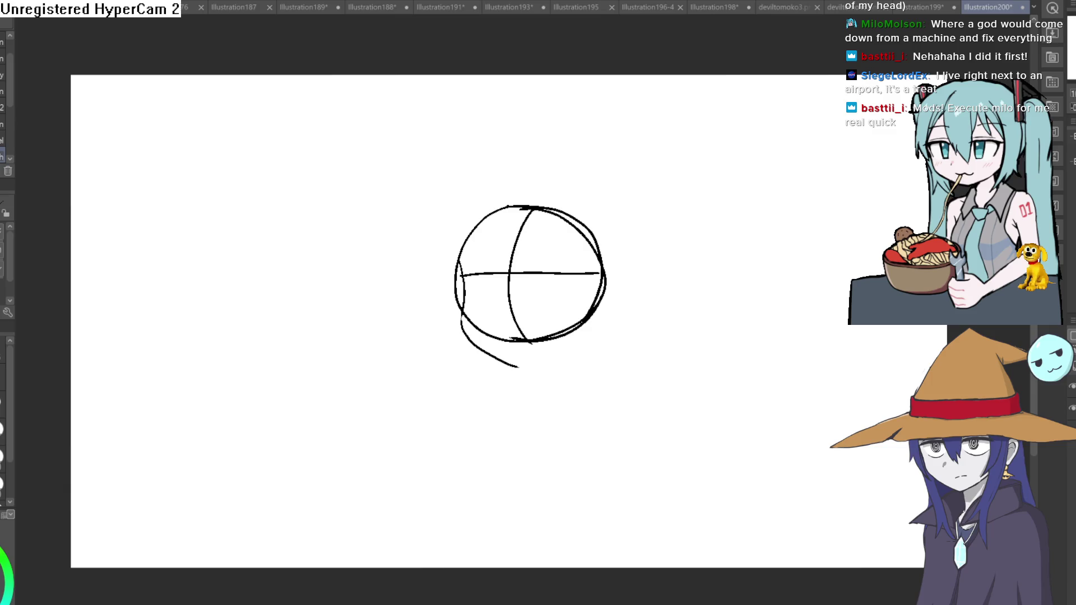
mouse_move(532, 208)
mouse_down()
mouse_move(520, 368)
mouse_move(601, 328)
mouse_up()
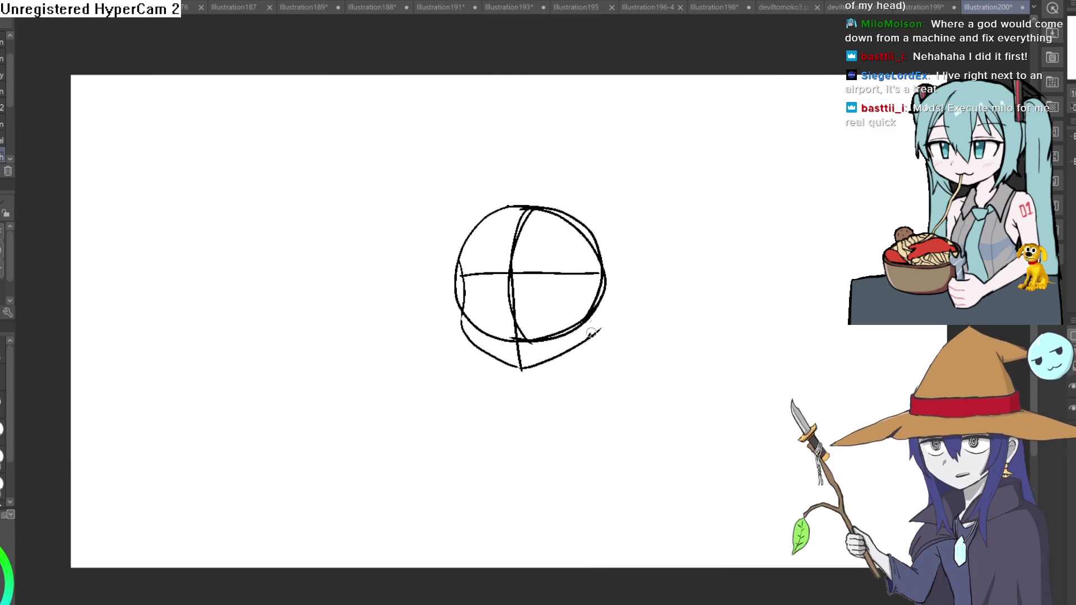
drag(524, 370, 603, 326)
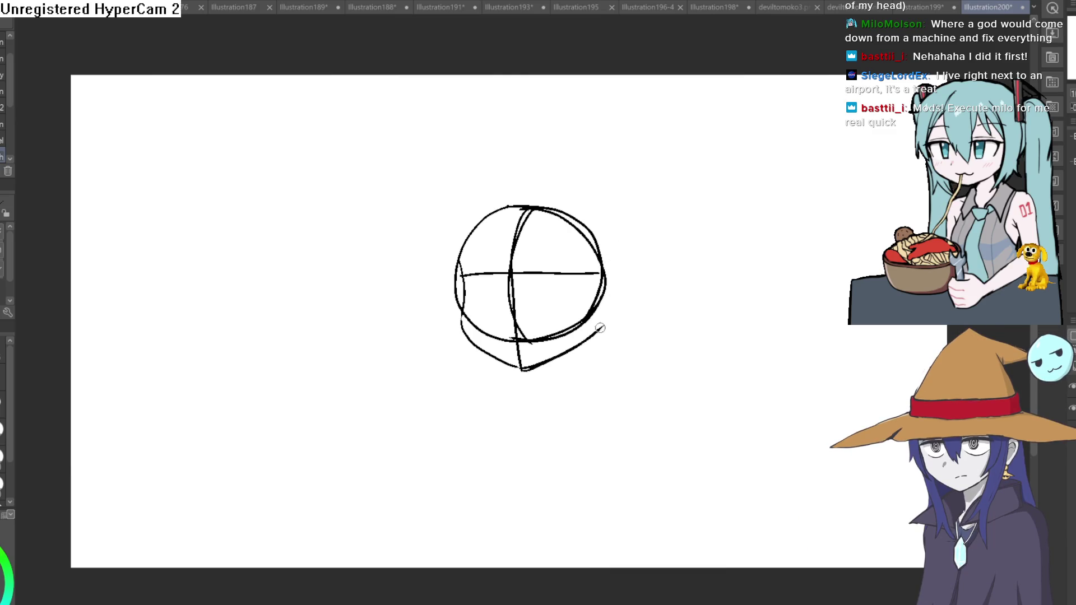
mouse_move(522, 372)
mouse_down()
mouse_move(610, 312)
mouse_move(540, 370)
mouse_up()
key(e)
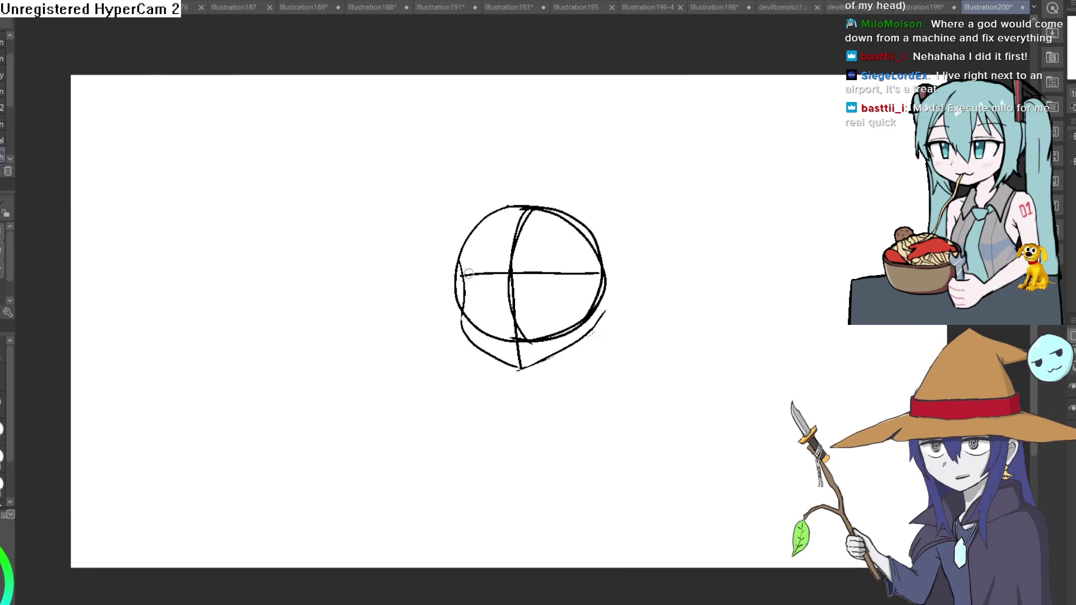
Add a short stroke thickening the left edge of the head circle
drag(458, 271, 462, 301)
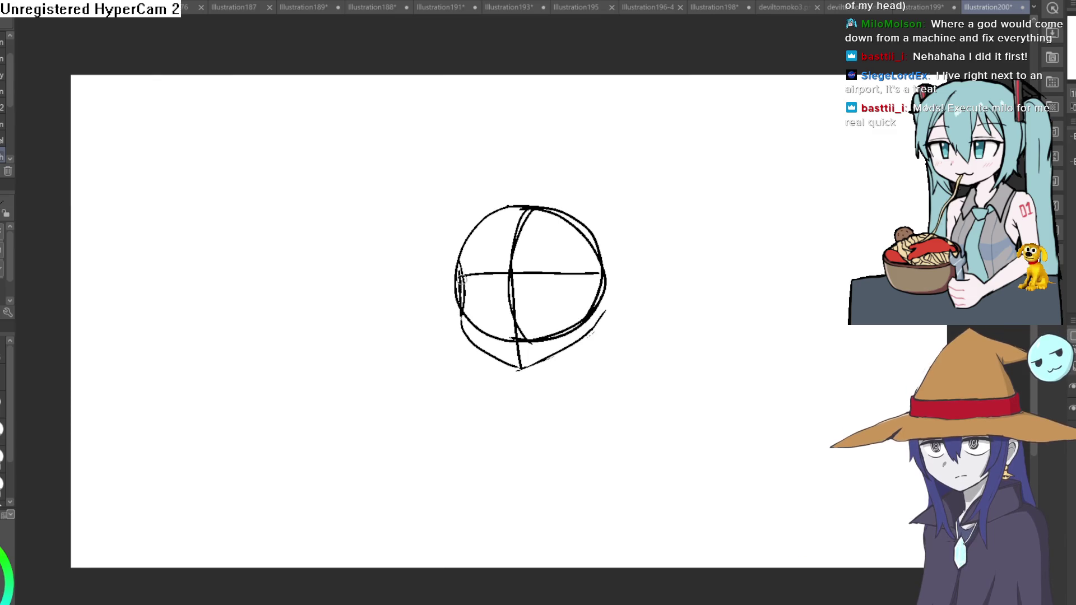
Add short strokes on the head's left side and erase part of the circle's left arc
drag(455, 262, 467, 330)
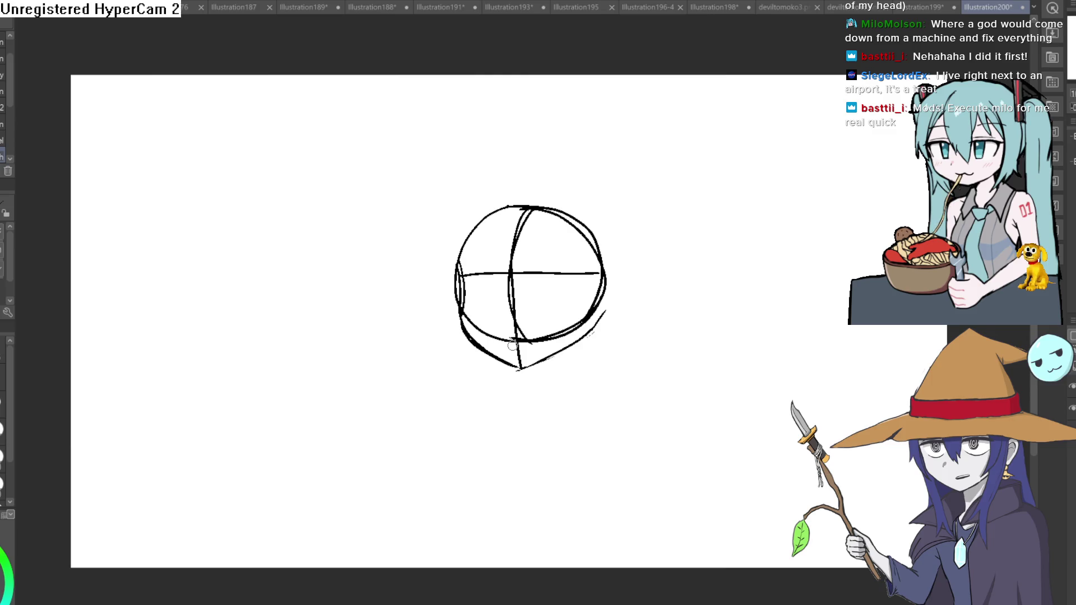
key(e)
mouse_move(459, 297)
mouse_down()
mouse_move(464, 241)
mouse_move(457, 307)
mouse_move(457, 264)
mouse_move(505, 204)
mouse_move(579, 212)
mouse_move(606, 253)
mouse_up()
key(p)
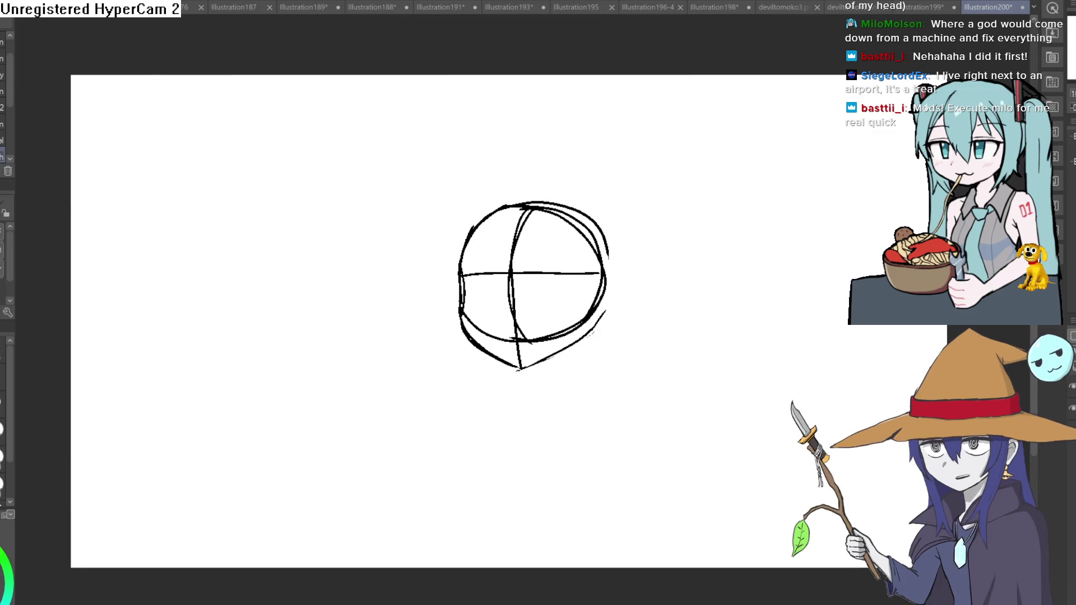
Retrace the head's top-right arc, its left outline, and the jaw down to the chin
scroll(615, 254, up, 3)
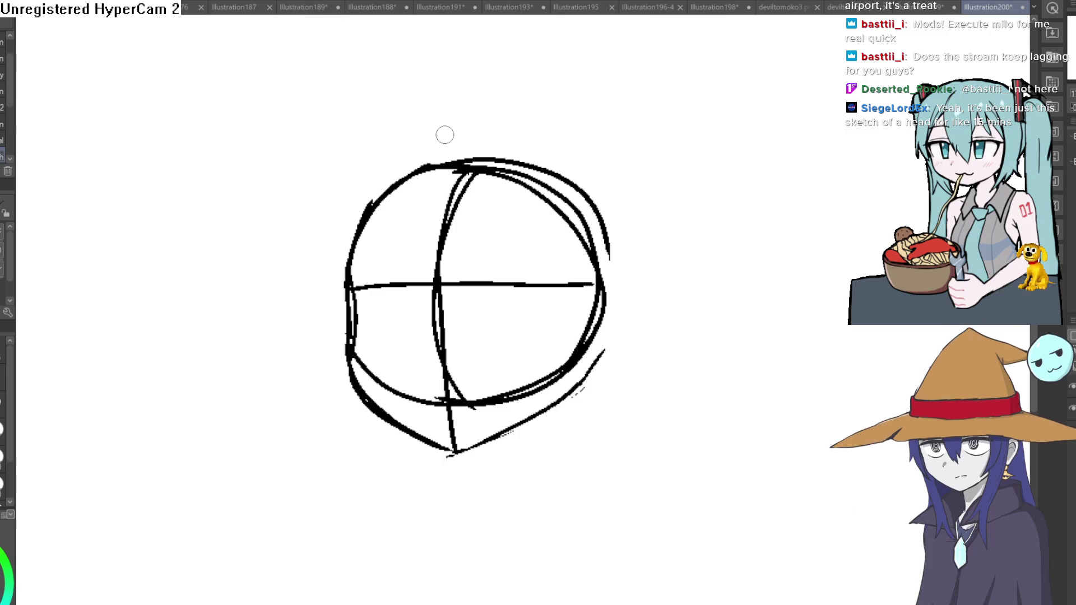
drag(673, 353, 735, 298)
key(ctrl+z)
mouse_move(790, 245)
mouse_down()
mouse_move(667, 175)
mouse_move(593, 180)
mouse_move(620, 149)
mouse_move(567, 142)
mouse_move(589, 197)
mouse_up()
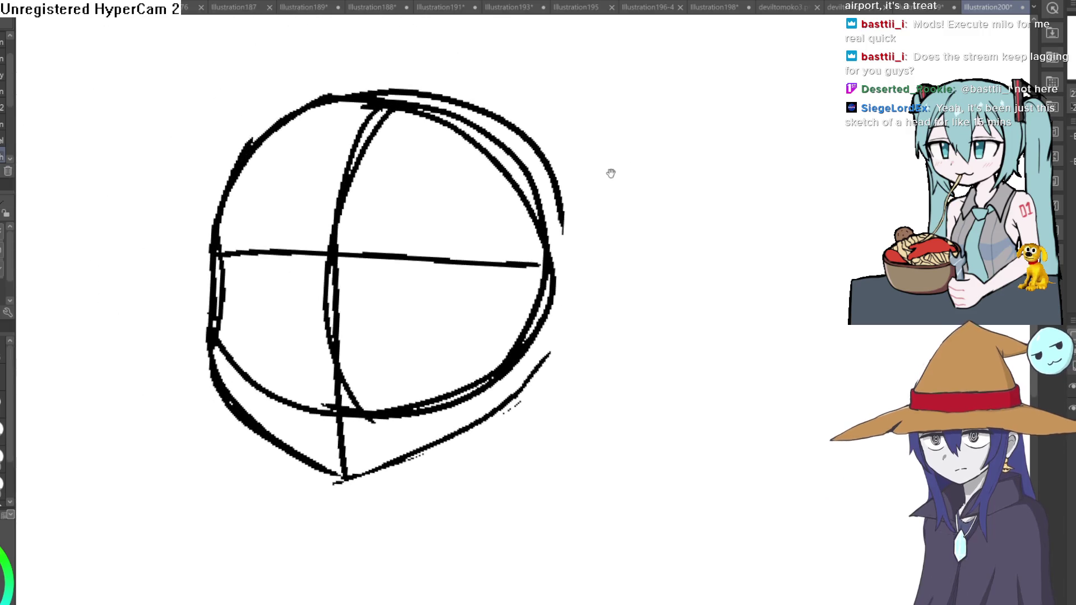
scroll(623, 144, down, 3)
mouse_move(602, 209)
mouse_down()
mouse_move(601, 193)
mouse_move(517, 124)
mouse_move(428, 156)
mouse_move(398, 185)
mouse_move(451, 134)
mouse_move(417, 165)
mouse_move(379, 258)
mouse_move(381, 168)
mouse_move(351, 132)
mouse_up()
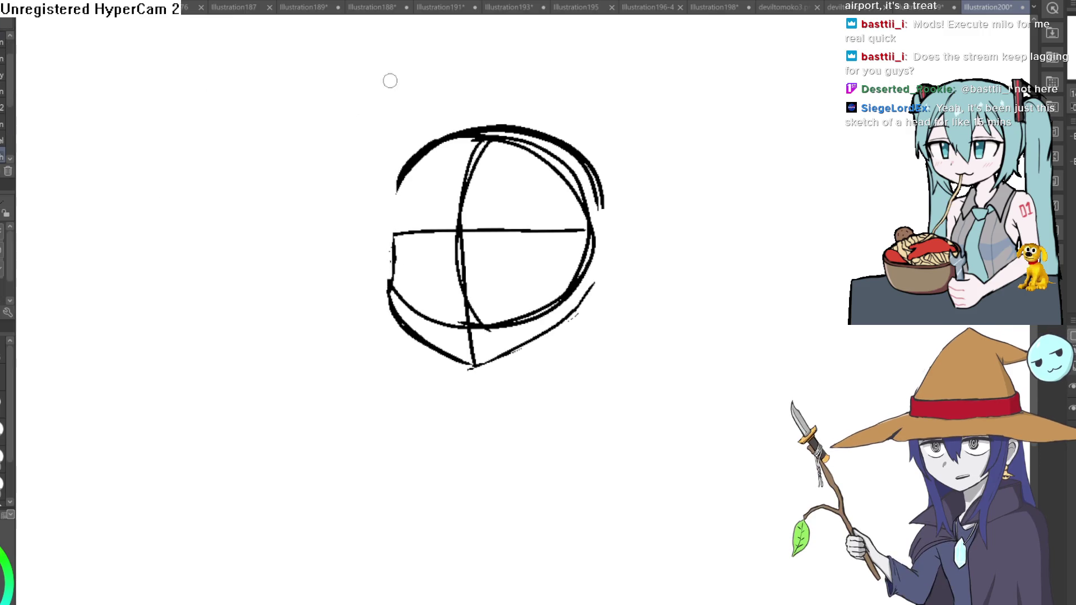
drag(392, 244, 414, 168)
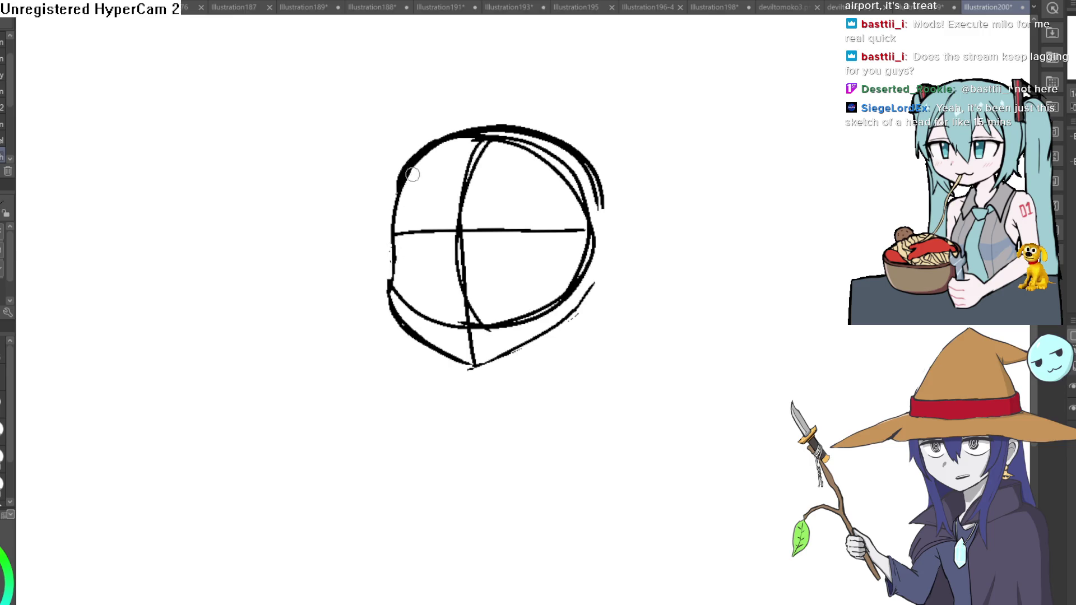
mouse_move(394, 261)
mouse_down()
mouse_move(395, 314)
mouse_move(476, 368)
mouse_move(567, 321)
mouse_move(599, 289)
mouse_move(572, 264)
mouse_move(587, 236)
mouse_up()
scroll(583, 257, up, 2)
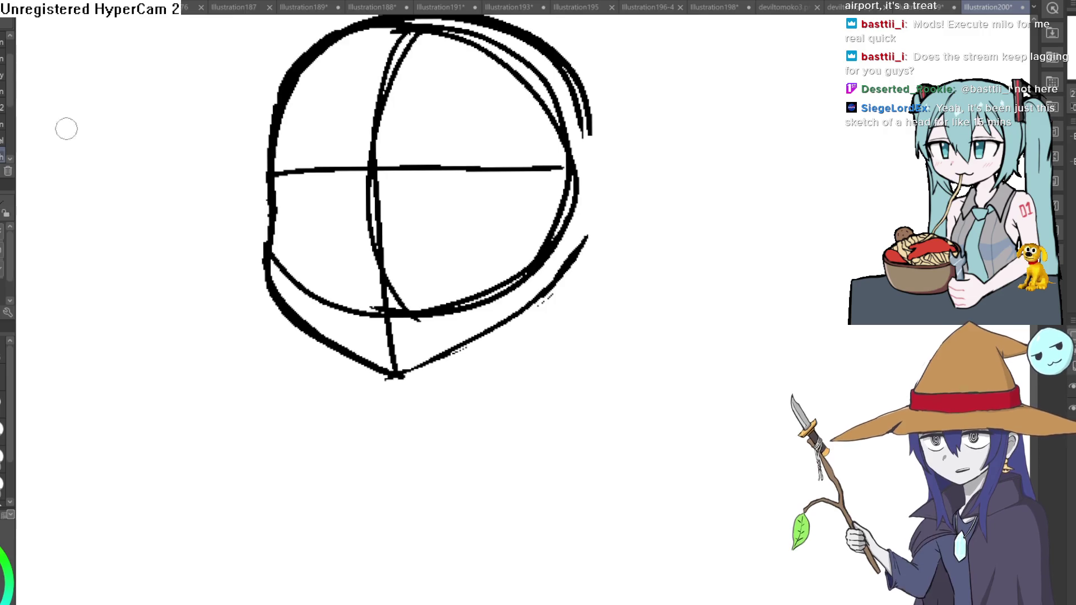
Add another upper-right arc, tilt the view, and sketch an angular ear off the head's right side
mouse_move(595, 141)
mouse_down()
mouse_move(584, 93)
mouse_move(622, 206)
mouse_up()
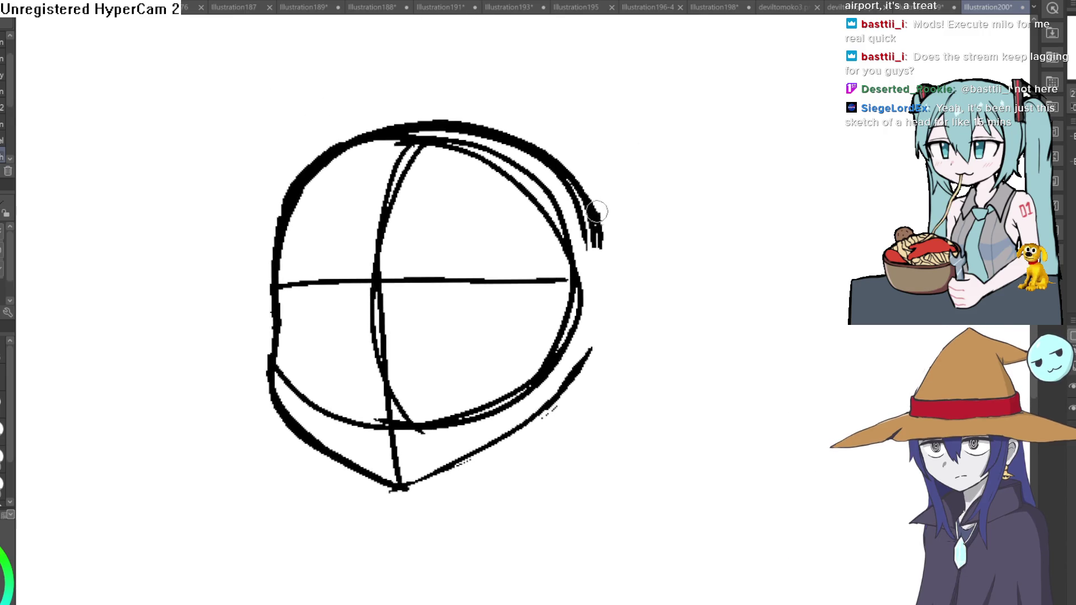
mouse_move(699, 120)
mouse_down()
mouse_move(613, 194)
mouse_move(507, 168)
mouse_move(584, 175)
mouse_move(529, 202)
mouse_up()
scroll(521, 137, up, 3)
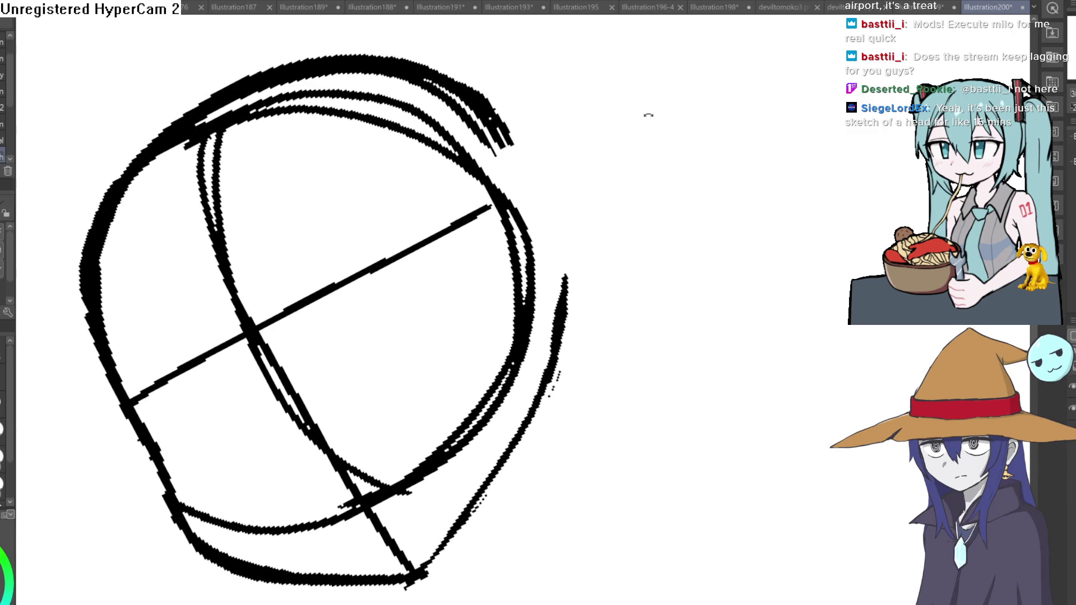
key(minus)
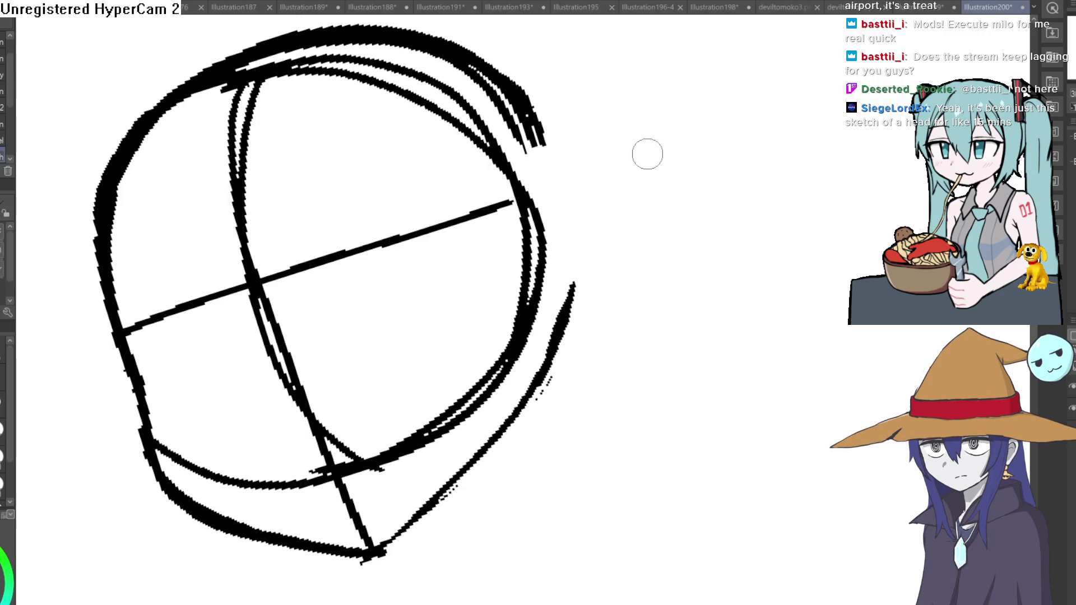
scroll(617, 146, up, 2)
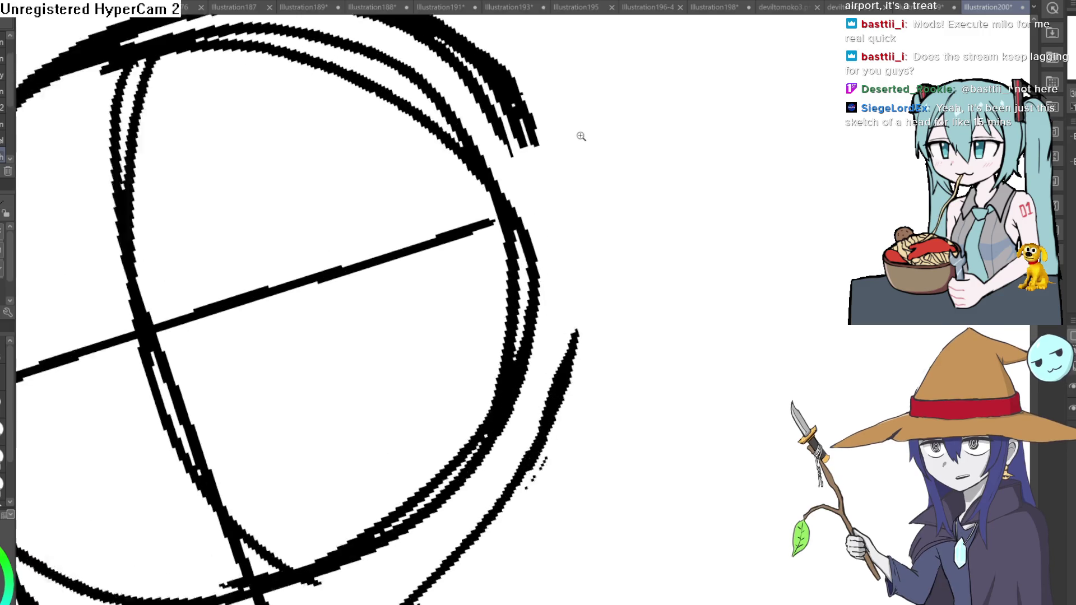
drag(518, 167, 611, 128)
key(ctrl+z)
key(asciicircum)
scroll(673, 214, down, 3)
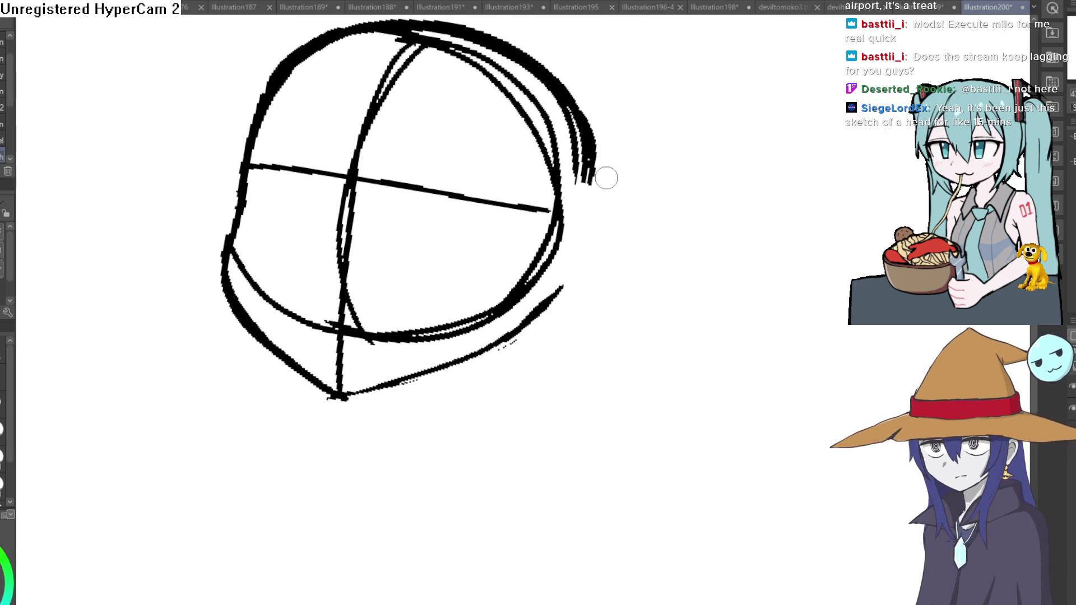
mouse_move(585, 179)
mouse_down()
mouse_move(667, 132)
mouse_move(653, 240)
mouse_up()
Draw the pointed elf ear on the head's right side after discarding two attempts
drag(572, 296, 599, 275)
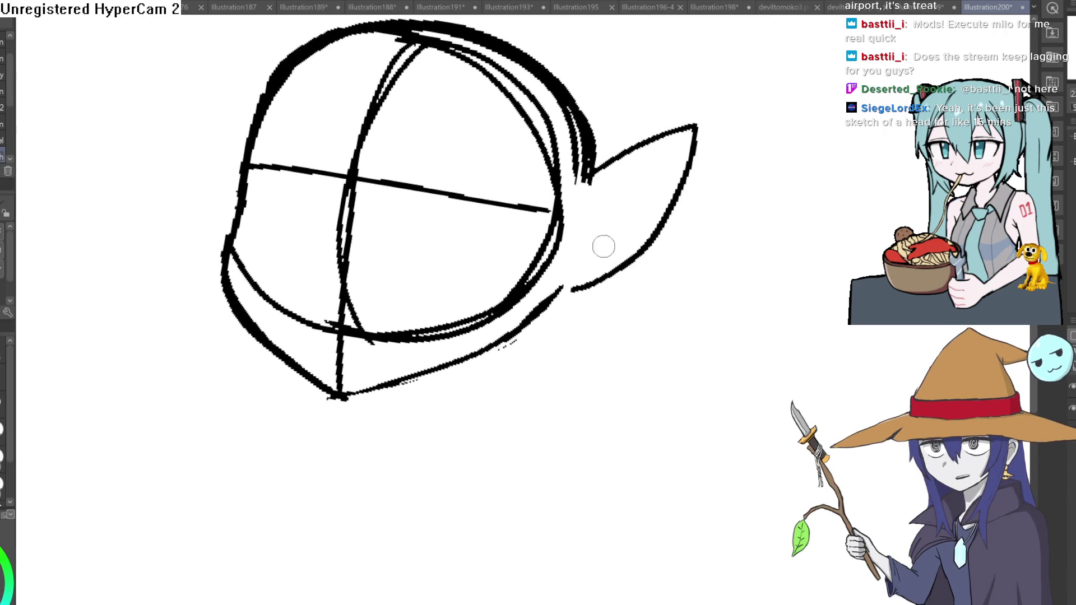
key(ctrl+z)
key(ctrl+z)
drag(622, 174, 650, 145)
key(ctrl+z)
mouse_move(572, 189)
mouse_down()
mouse_move(666, 162)
mouse_move(675, 202)
mouse_move(542, 308)
mouse_up()
scroll(685, 216, down, 5)
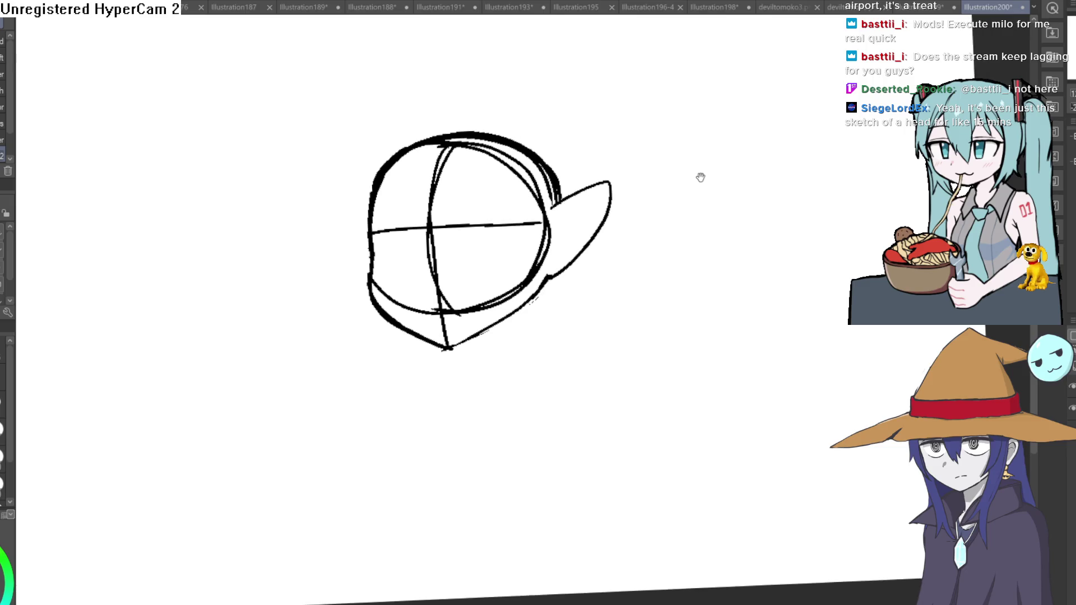
scroll(699, 176, down, 1)
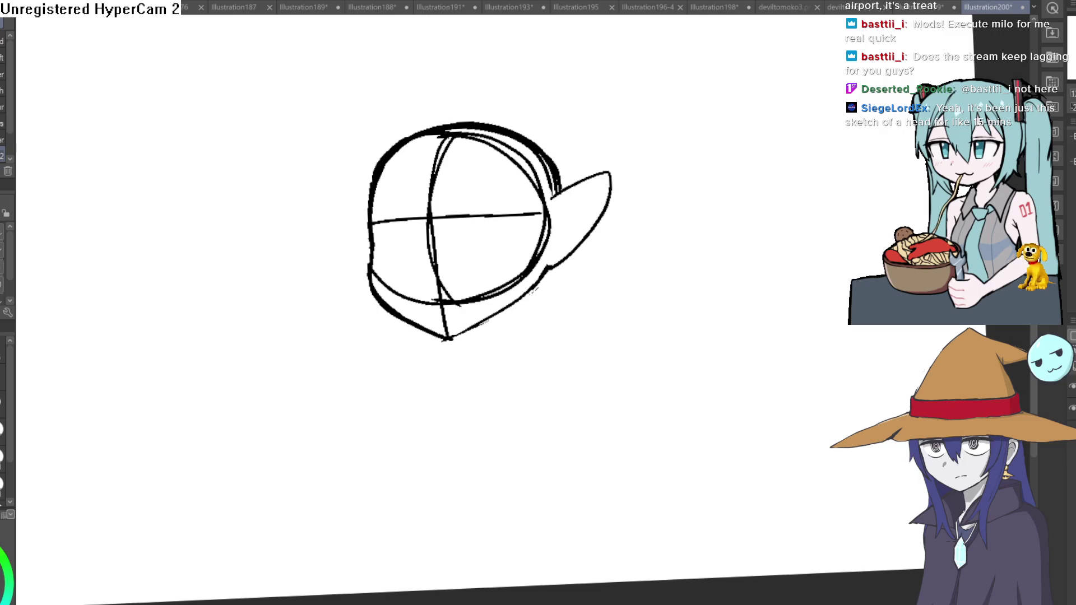
Draw the neck lines below the chin and shoulder lines sweeping out to both sides
drag(569, 293, 529, 231)
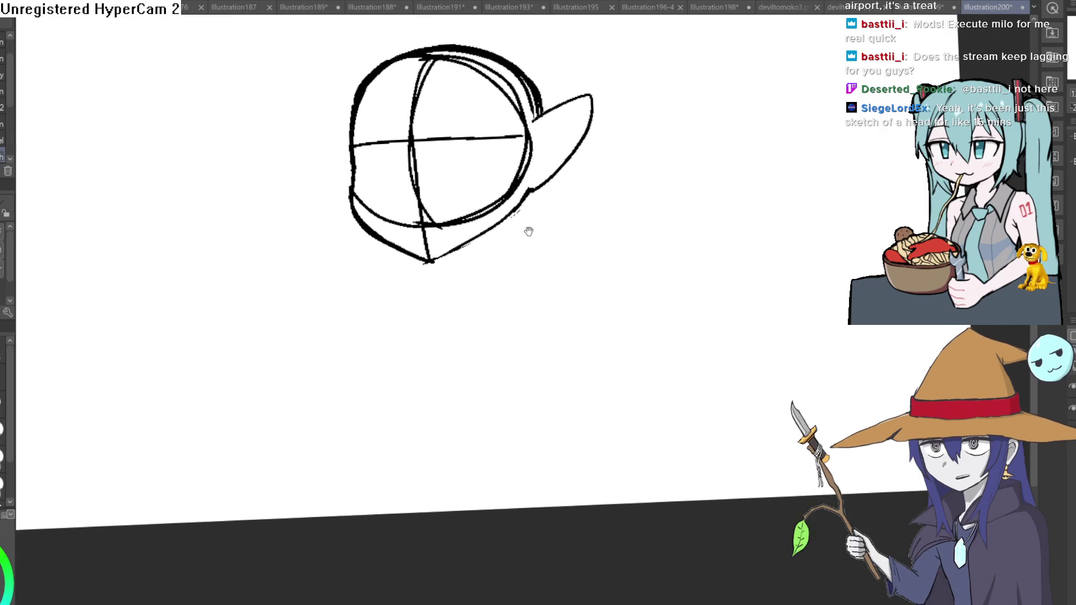
scroll(529, 231, up, 3)
drag(542, 188, 523, 312)
mouse_move(402, 280)
mouse_down()
mouse_move(395, 292)
mouse_move(430, 260)
mouse_up()
mouse_move(517, 252)
mouse_down()
mouse_move(547, 332)
mouse_move(622, 343)
mouse_up()
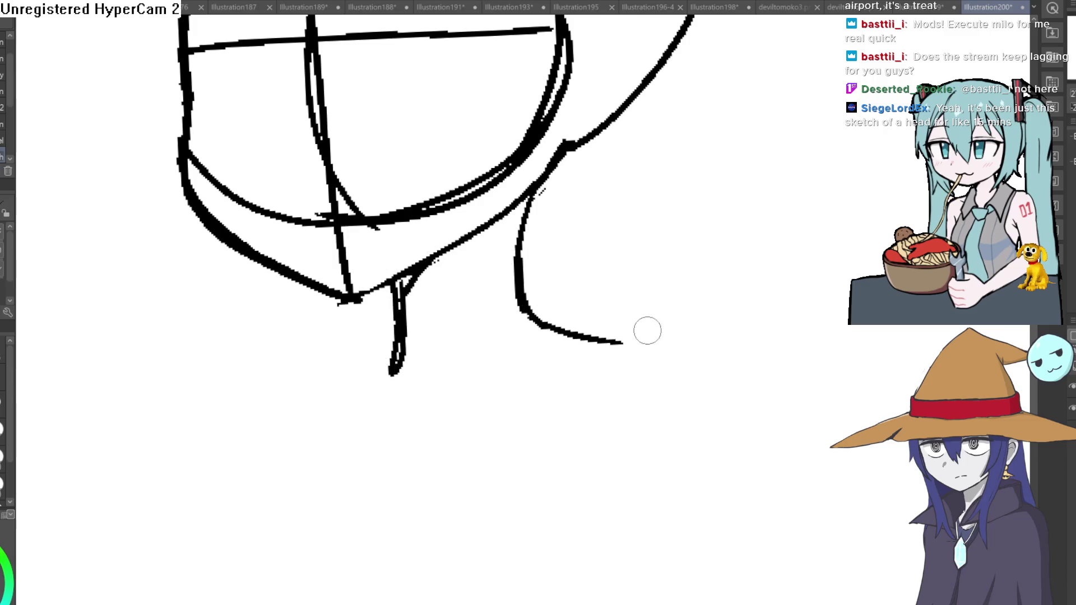
mouse_move(395, 351)
mouse_down()
mouse_move(229, 392)
mouse_move(194, 479)
mouse_up()
mouse_move(595, 337)
mouse_down()
mouse_move(680, 420)
mouse_move(680, 527)
mouse_up()
scroll(752, 286, up, 2)
scroll(751, 330, down, 3)
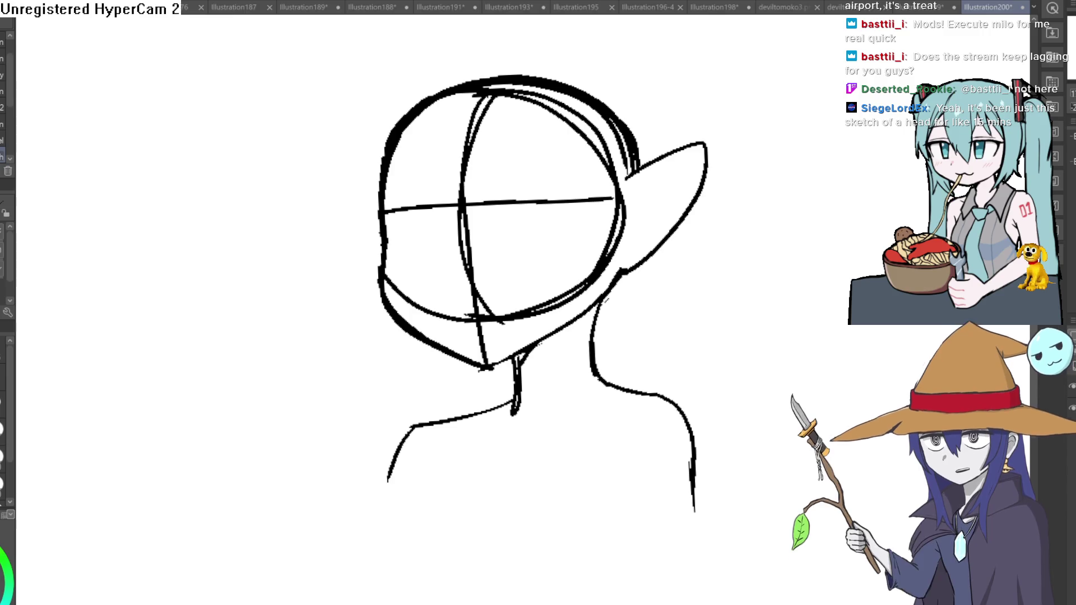
Redraw the left face and jaw, erase the rejected outer jaw stroke, and level the view
mouse_move(386, 218)
mouse_down()
mouse_move(399, 306)
mouse_move(474, 330)
mouse_up()
key(e)
mouse_move(373, 240)
mouse_down()
mouse_move(372, 260)
mouse_move(424, 339)
mouse_move(480, 364)
mouse_move(522, 353)
mouse_move(612, 278)
mouse_move(524, 343)
mouse_move(536, 349)
mouse_up()
key(p)
key(e)
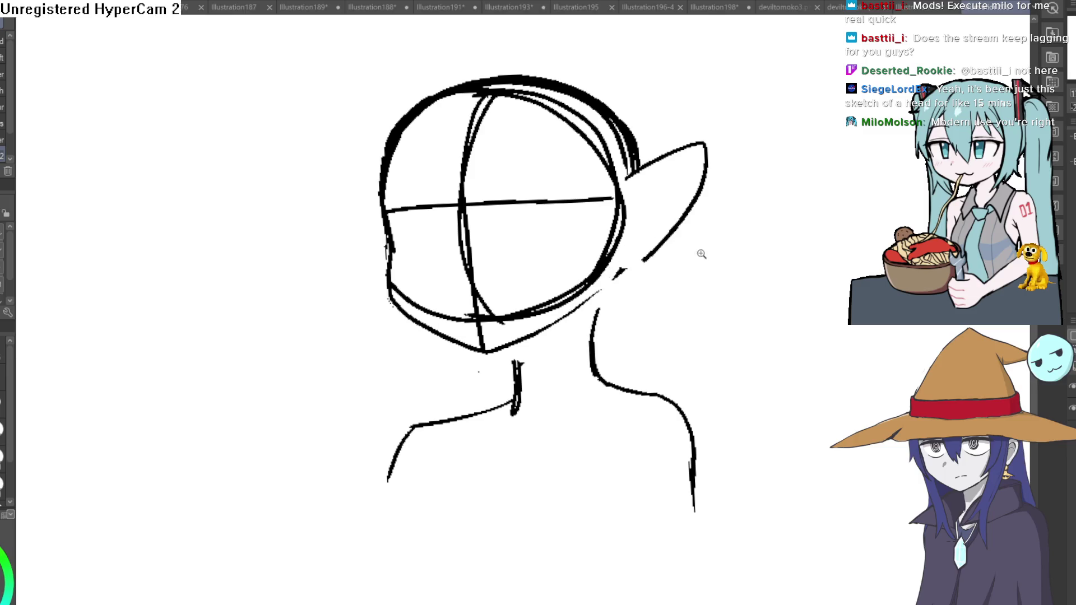
scroll(634, 315, down, 3)
mouse_move(683, 291)
mouse_down()
mouse_move(685, 271)
mouse_move(644, 264)
mouse_up()
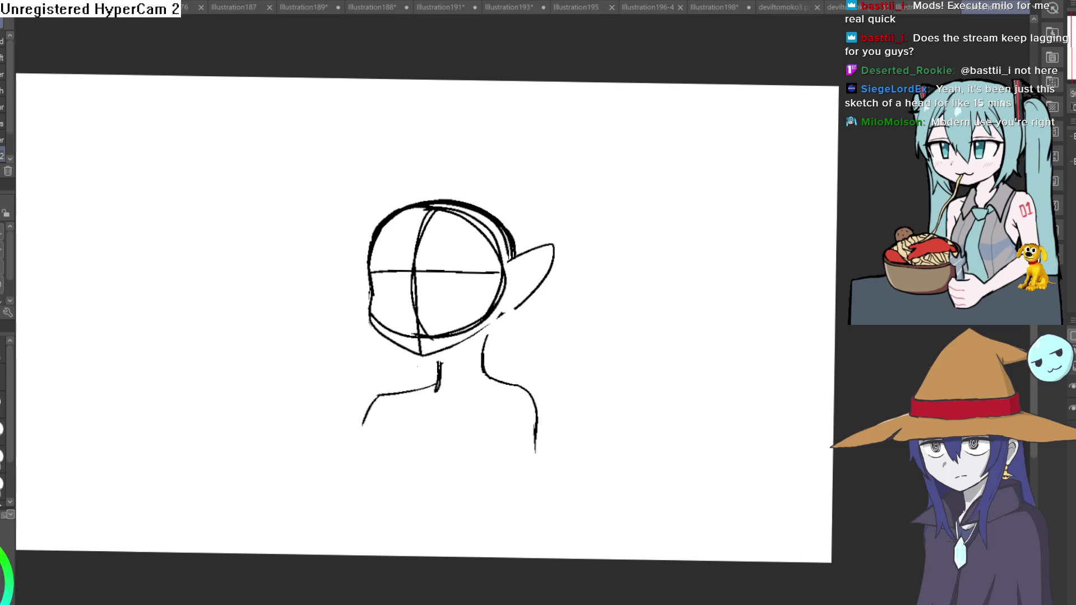
Tint the sketch layer pale blue and add a new raster layer above it for inking
key(ctrl+shift+u)
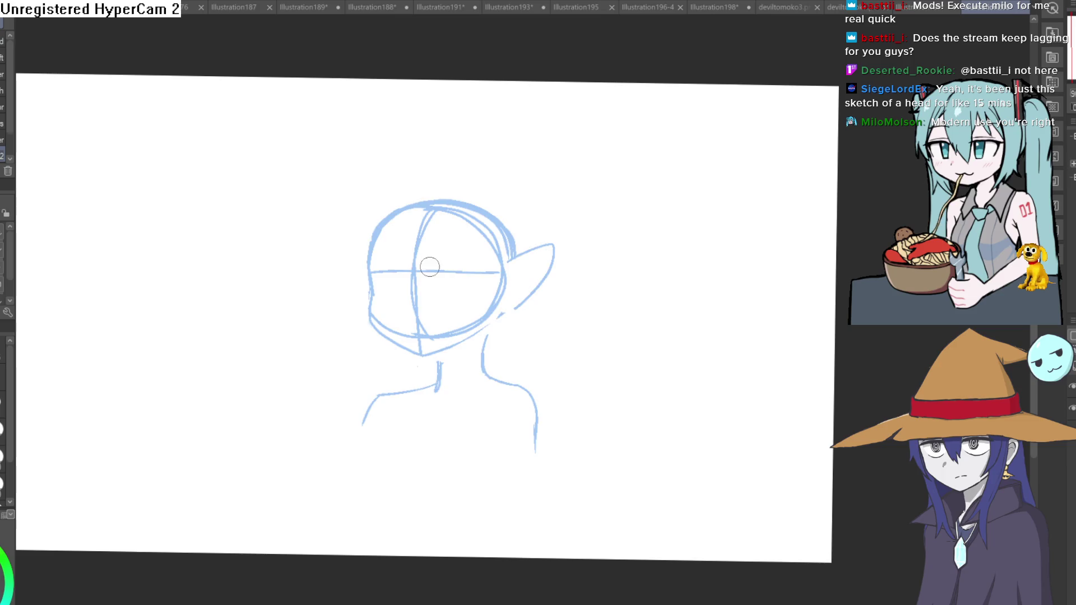
key(ctrl+shift+n)
mouse_move(583, 258)
mouse_down()
mouse_move(552, 364)
mouse_move(612, 336)
mouse_up()
key(ctrl+z)
Double the neck line with extra strokes, undoing the left-neck extension
scroll(483, 264, up, 5)
mouse_move(481, 276)
mouse_down()
mouse_move(471, 344)
mouse_move(474, 297)
mouse_up()
drag(486, 247, 474, 286)
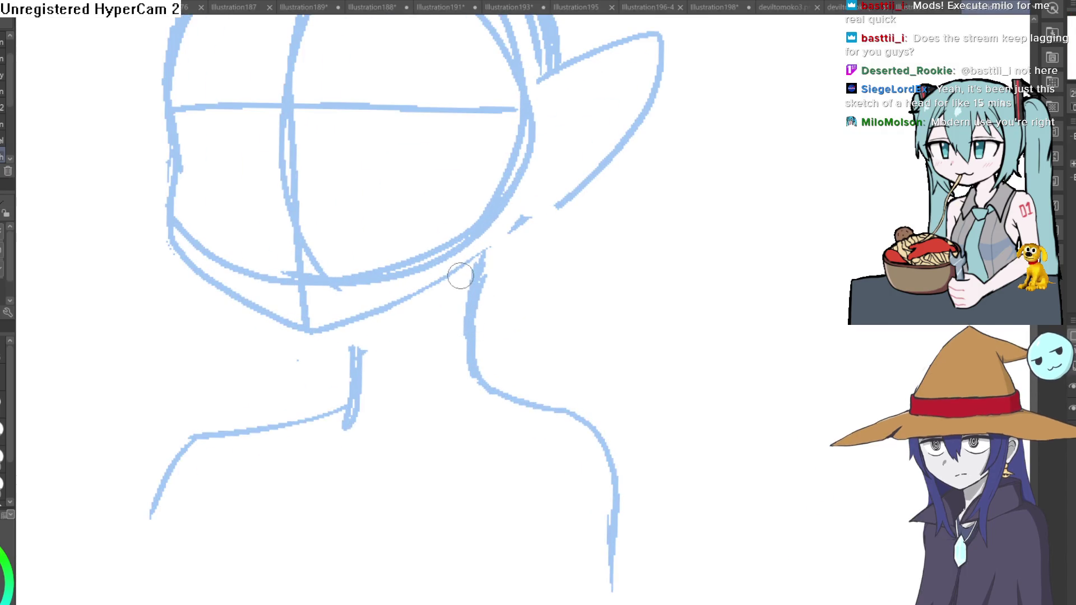
mouse_move(360, 318)
mouse_down()
mouse_move(359, 386)
mouse_move(358, 364)
mouse_move(343, 417)
mouse_up()
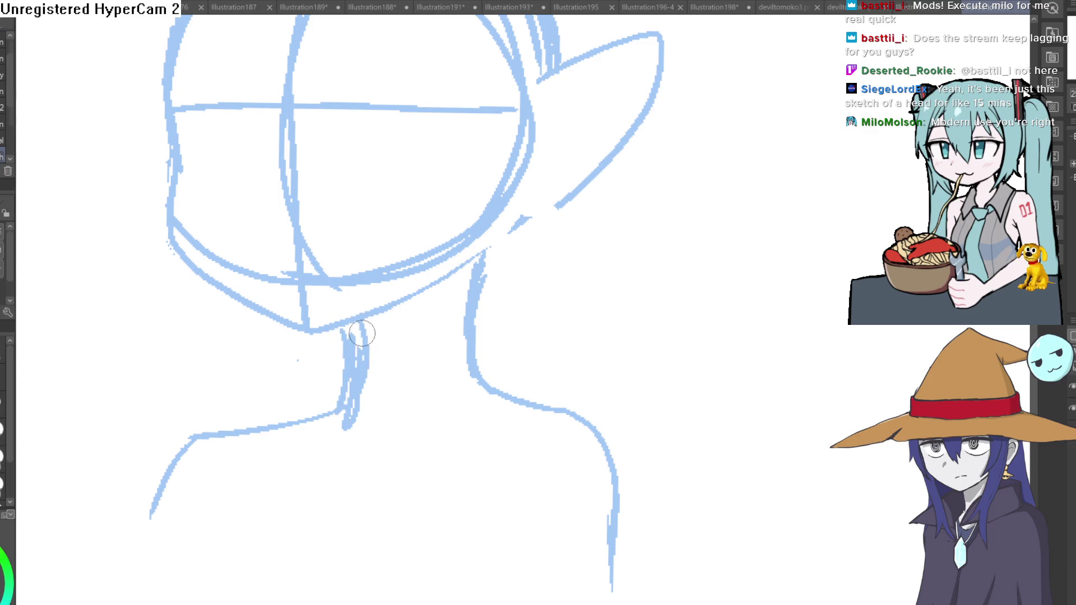
key(ctrl+z)
key(ctrl+z)
scroll(478, 330, down, 3)
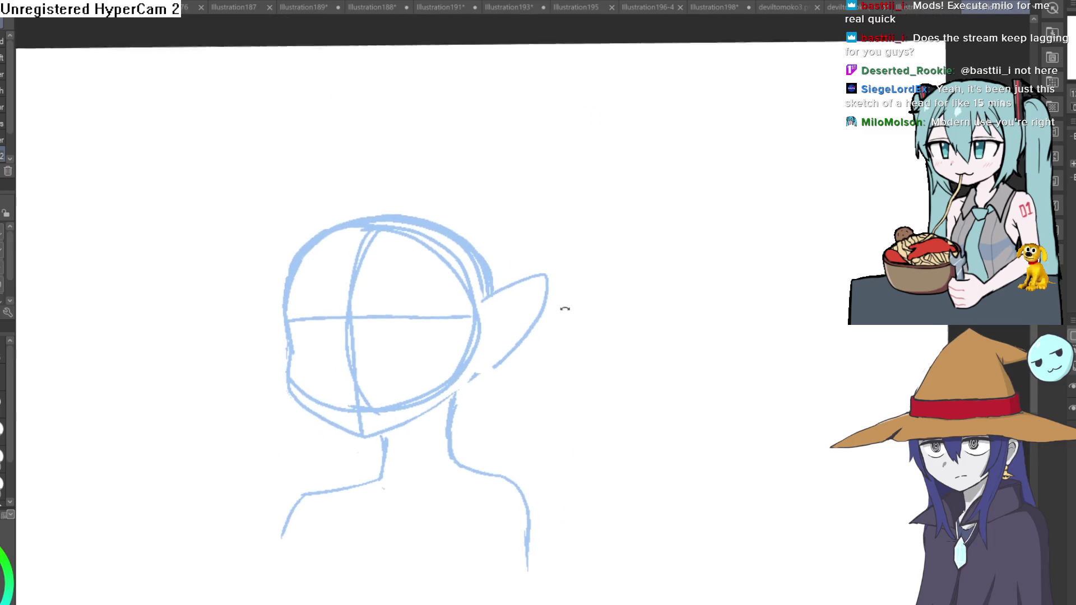
Rotate, zoom and straighten the canvas view, trying and undoing a left-contour stroke
drag(565, 308, 257, 236)
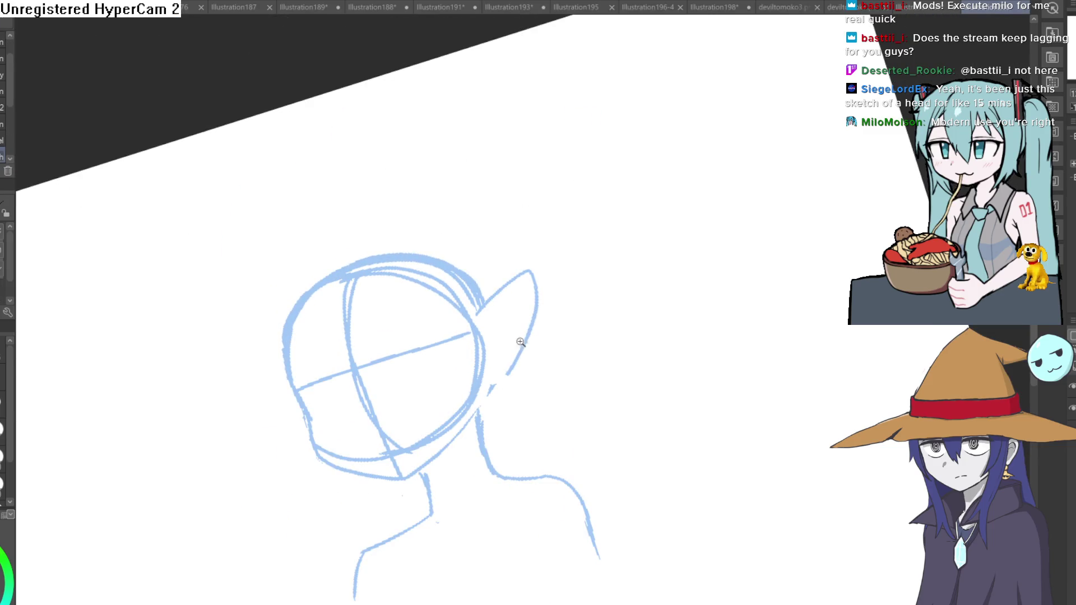
click(520, 342)
mouse_move(493, 428)
mouse_down()
mouse_move(655, 375)
mouse_move(644, 308)
mouse_move(661, 245)
mouse_move(584, 178)
mouse_up()
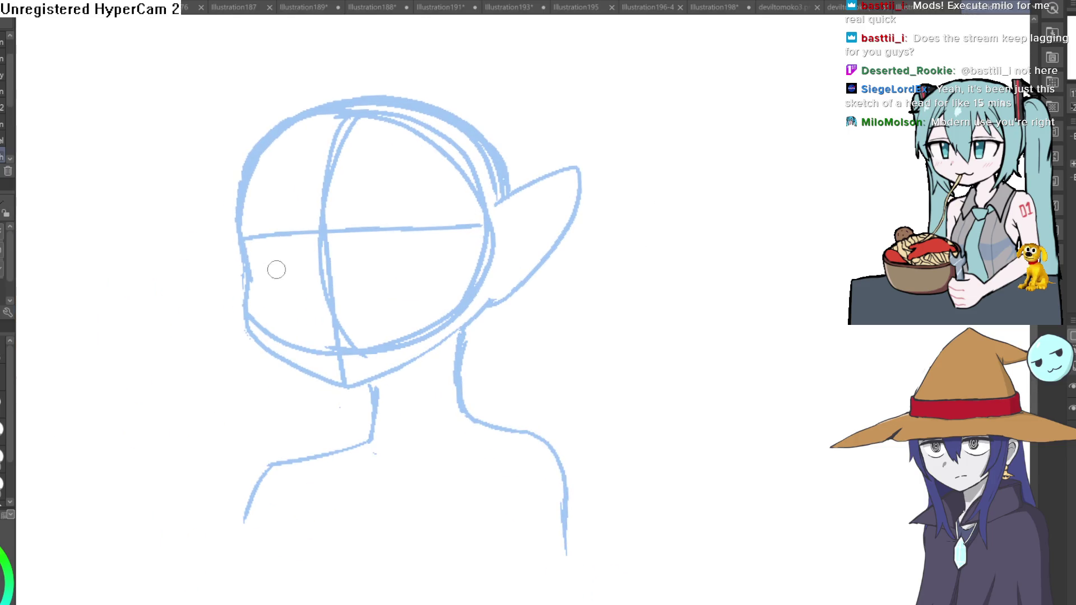
drag(247, 275, 240, 183)
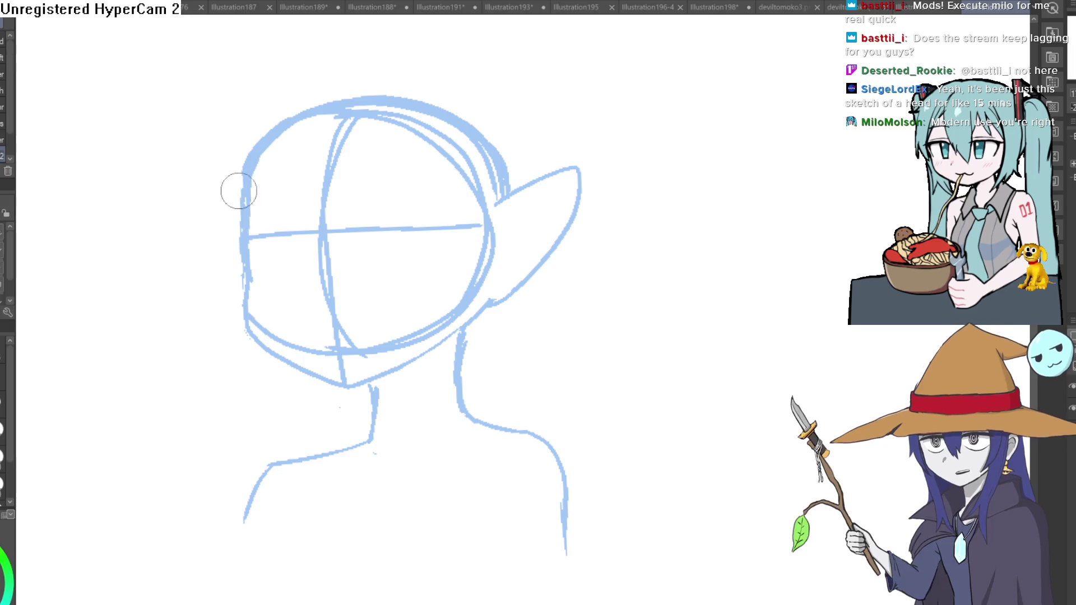
key(ctrl+z)
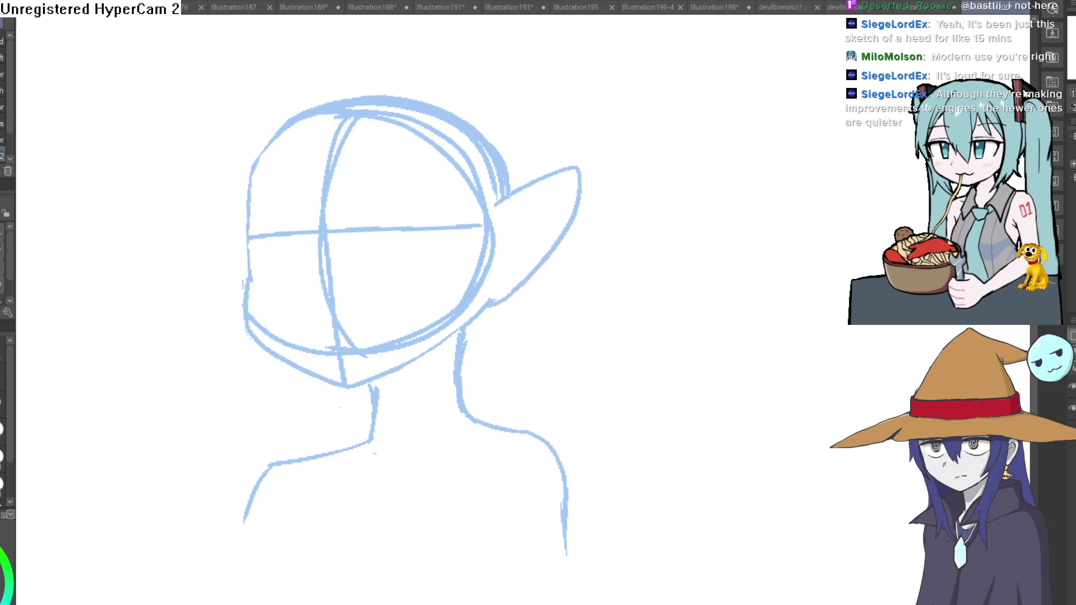
scroll(550, 211, up, 2)
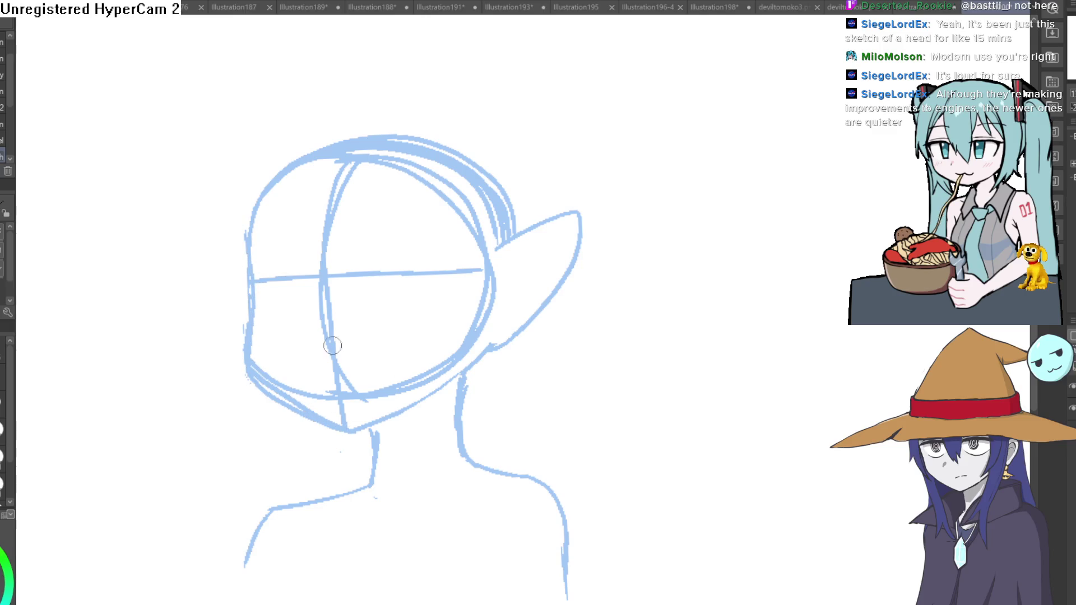
Thicken the right neck contour, extend both shoulder lines downward, and add a stroke near the ear
drag(458, 291, 433, 178)
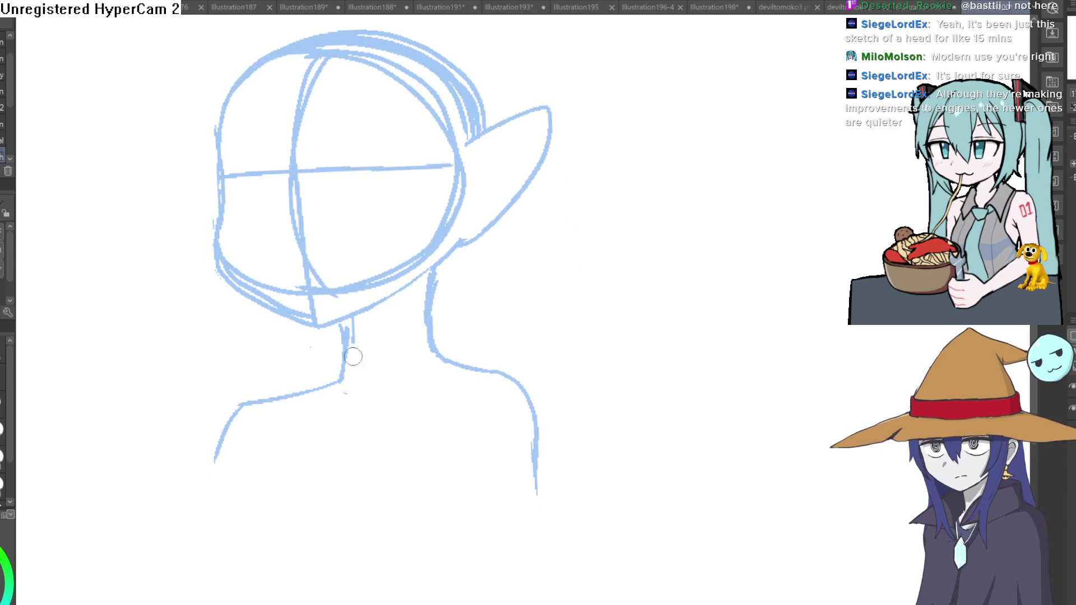
mouse_move(432, 276)
mouse_down()
mouse_move(434, 350)
mouse_move(471, 248)
mouse_move(560, 459)
mouse_up()
drag(292, 319, 258, 417)
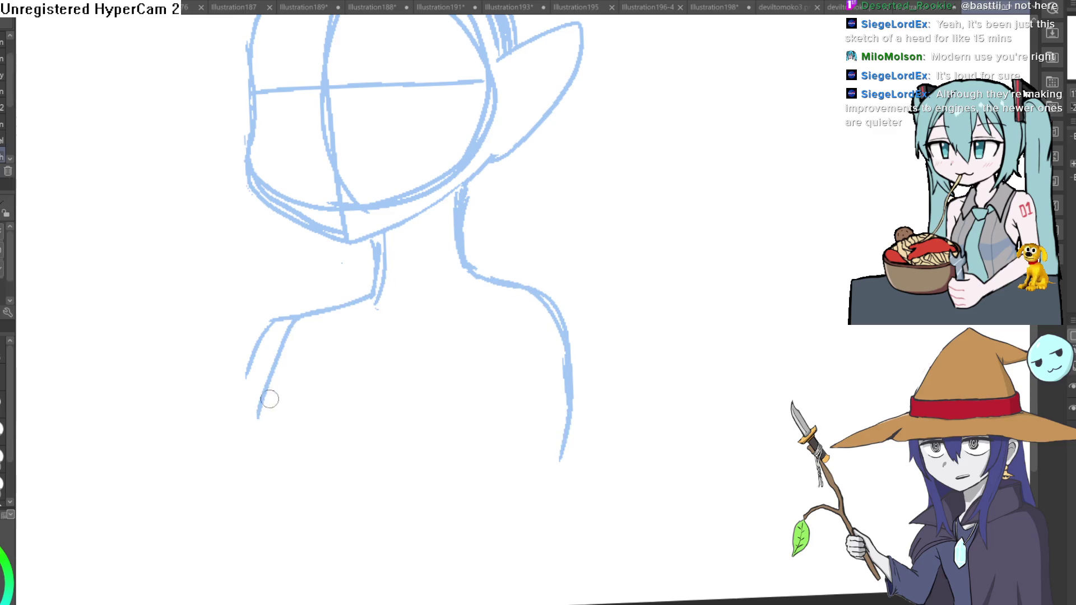
drag(595, 256, 552, 375)
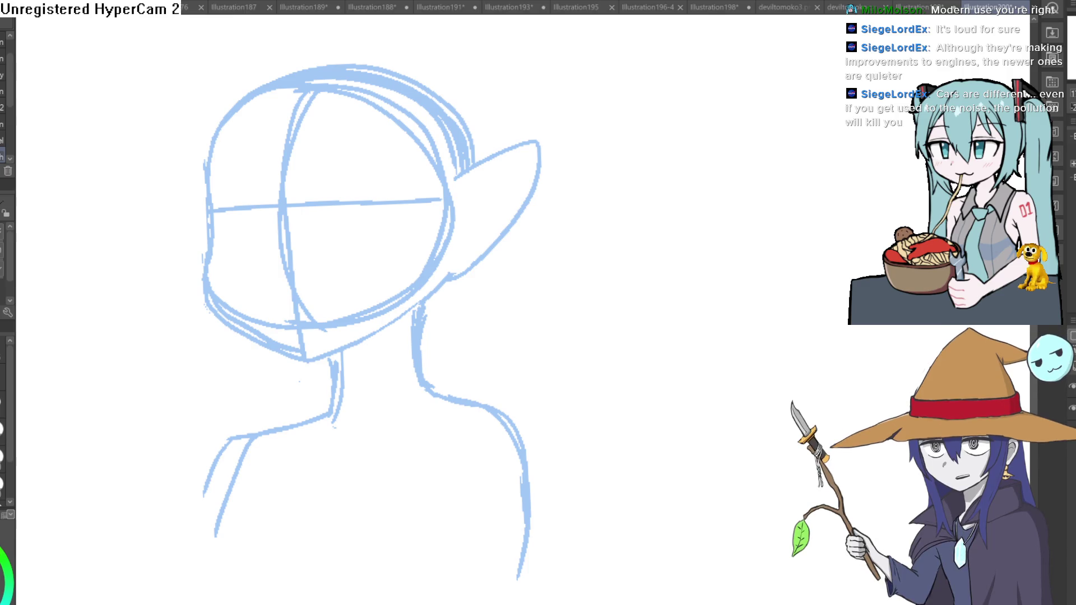
drag(583, 171, 574, 254)
Undo the stray stroke near the ear, tilt the canvas, and draw a second guide line across the face
key(ctrl+z)
mouse_move(560, 176)
mouse_down()
mouse_move(644, 134)
mouse_move(587, 150)
mouse_up()
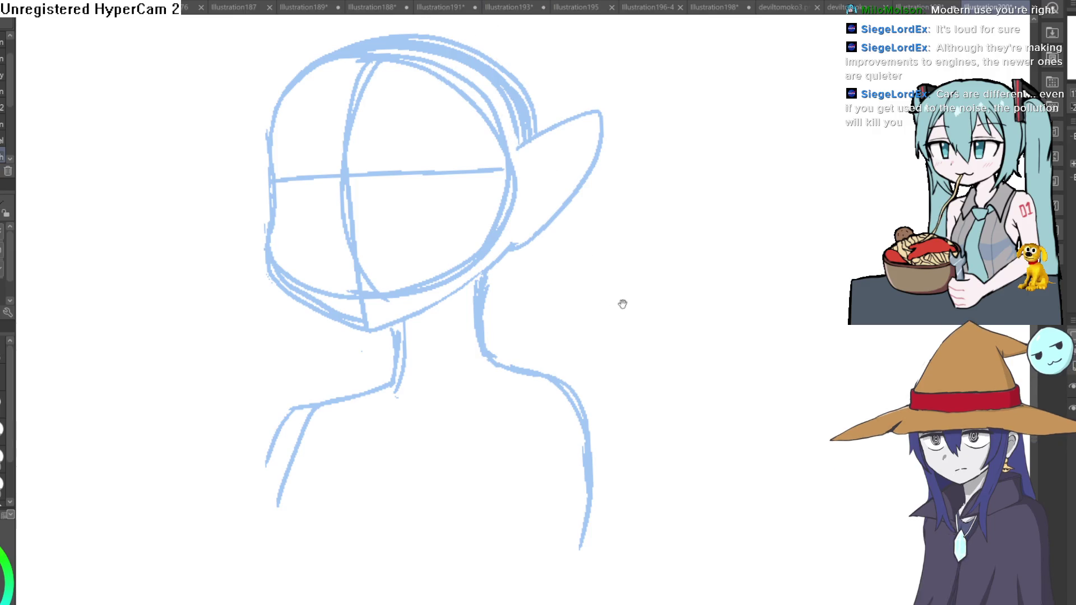
drag(622, 303, 600, 248)
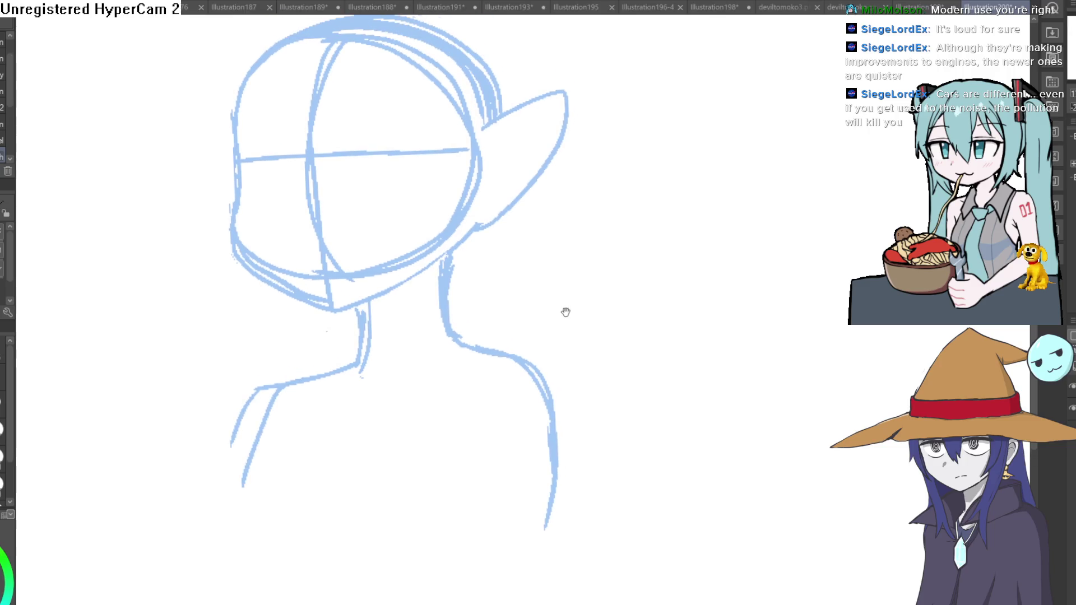
drag(675, 185, 522, 115)
drag(233, 329, 414, 225)
Level the canvas rotation, zoom in, and ink the left jawline down to the chin
drag(547, 185, 606, 232)
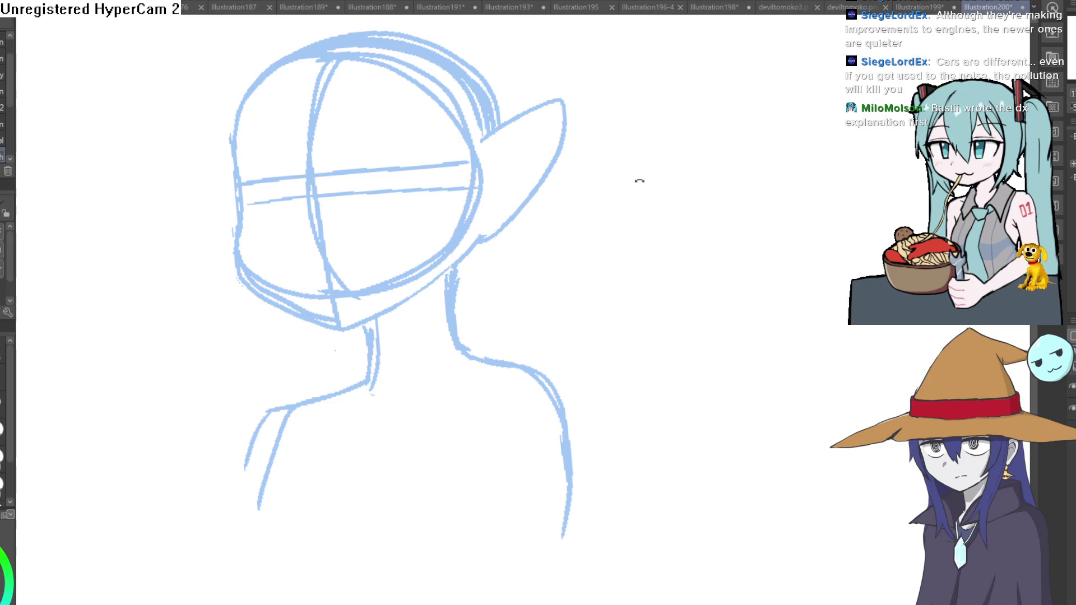
drag(633, 186, 627, 176)
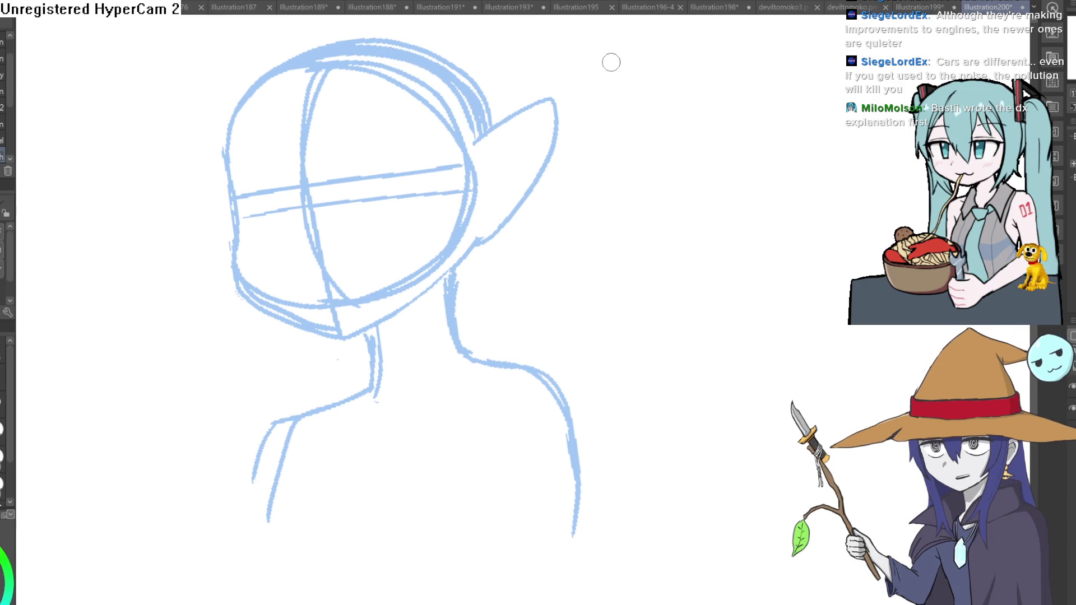
mouse_move(593, 194)
mouse_down()
mouse_move(583, 228)
mouse_move(625, 190)
mouse_up()
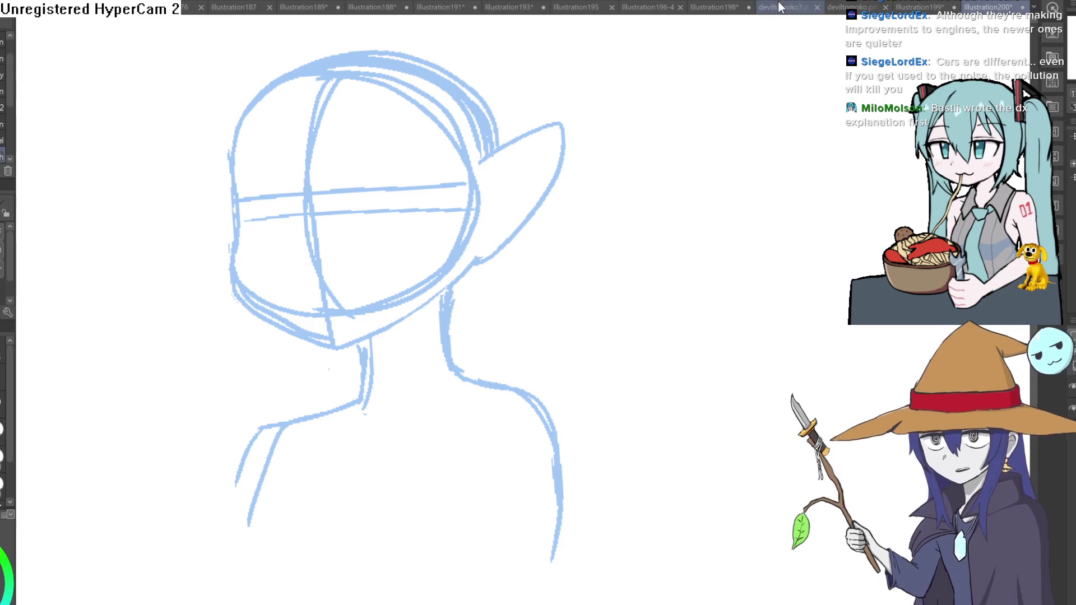
mouse_move(676, 169)
mouse_down()
mouse_move(662, 171)
mouse_move(704, 146)
mouse_up()
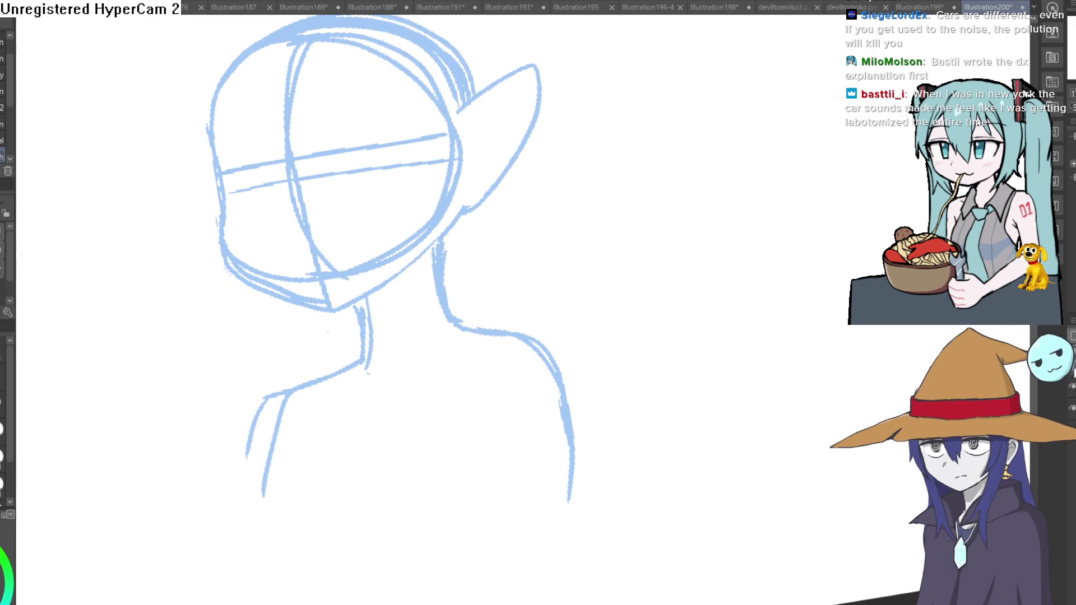
key(ctrl+alt+r)
scroll(277, 116, up, 3)
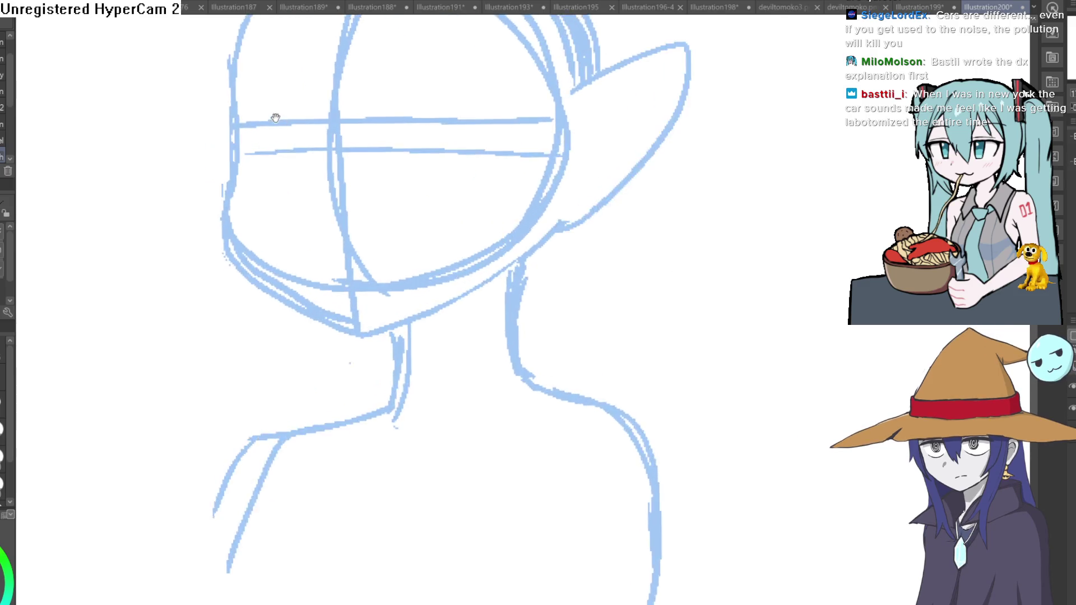
mouse_move(244, 153)
mouse_down()
mouse_move(280, 350)
mouse_move(387, 393)
mouse_move(414, 387)
mouse_move(556, 293)
mouse_up()
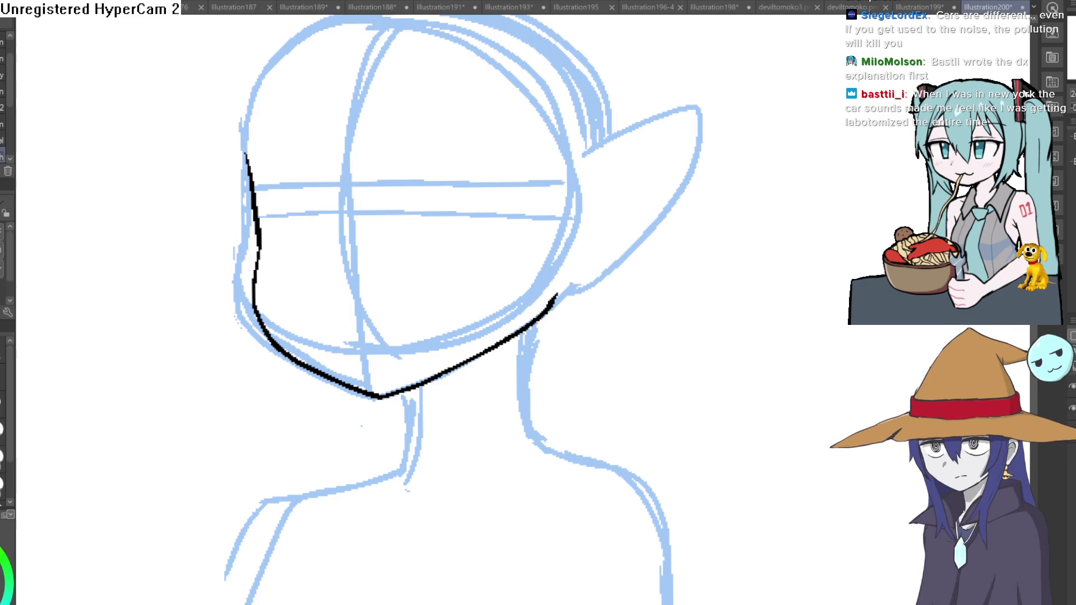
Try drawing a right glasses lens circle with a nose bridge, undoing the attempts
mouse_move(338, 172)
mouse_down()
mouse_move(340, 197)
mouse_move(293, 109)
mouse_up()
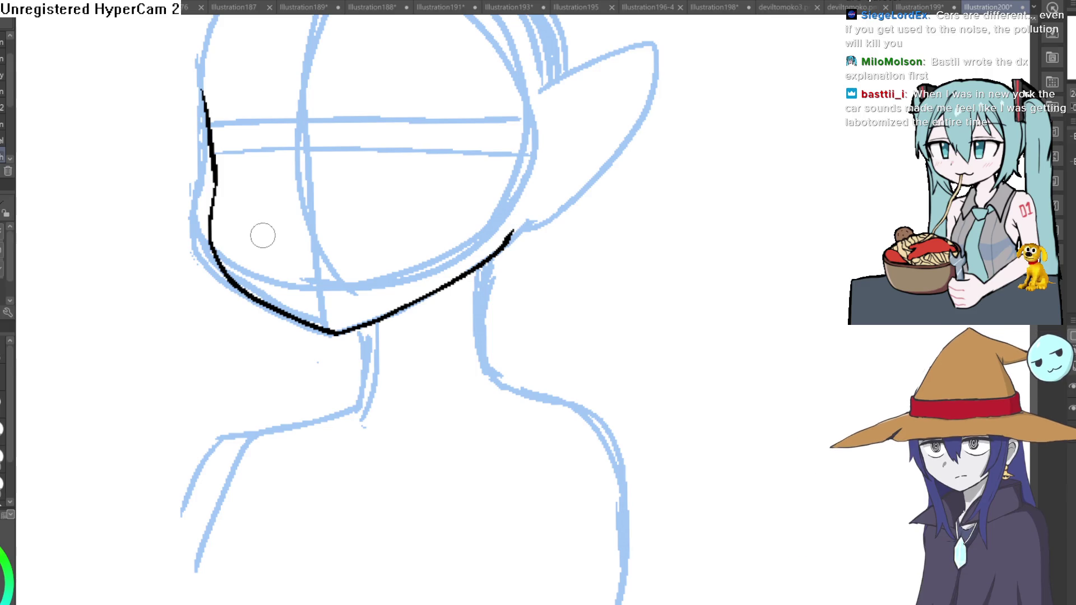
drag(391, 180, 373, 212)
mouse_move(392, 103)
mouse_down()
mouse_move(380, 110)
mouse_move(427, 233)
mouse_move(454, 101)
mouse_move(390, 109)
mouse_move(377, 86)
mouse_move(433, 218)
mouse_move(419, 79)
mouse_move(384, 86)
mouse_move(314, 187)
mouse_move(472, 162)
mouse_move(374, 93)
mouse_up()
key(ctrl+z)
key(ctrl+z)
Undo the leftover lens and bridge strokes and redraw the lens circle on the face
key(ctrl+z)
mouse_move(372, 94)
mouse_down()
mouse_move(390, 90)
mouse_move(413, 228)
mouse_move(423, 90)
mouse_move(365, 92)
mouse_move(321, 174)
mouse_move(372, 101)
mouse_up()
mouse_move(321, 160)
mouse_down()
mouse_move(275, 152)
mouse_move(270, 178)
mouse_move(149, 193)
mouse_move(268, 163)
mouse_up()
key(ctrl+z)
key(ctrl+z)
scroll(345, 149, down, 3)
mouse_move(346, 149)
mouse_down()
mouse_move(296, 174)
mouse_move(355, 216)
mouse_move(306, 308)
mouse_move(289, 193)
mouse_move(359, 216)
mouse_up()
key(ctrl+z)
scroll(561, 140, up, 2)
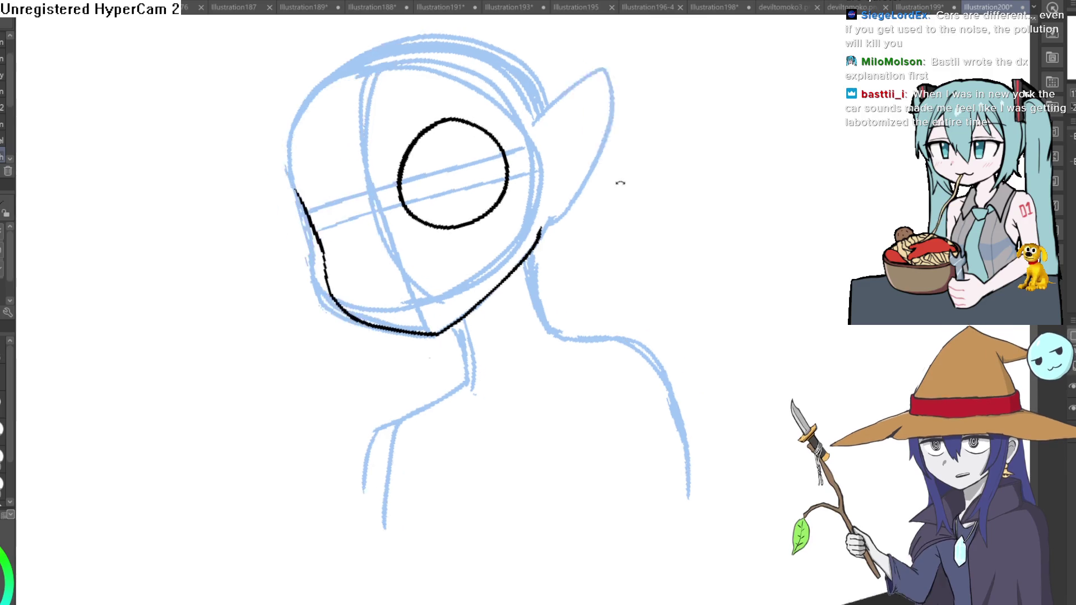
scroll(584, 180, up, 2)
key(ctrl+z)
mouse_move(452, 94)
mouse_down()
mouse_move(395, 126)
mouse_move(495, 206)
mouse_move(470, 89)
mouse_move(493, 179)
mouse_move(482, 107)
mouse_up()
scroll(443, 157, down, 2)
key(m)
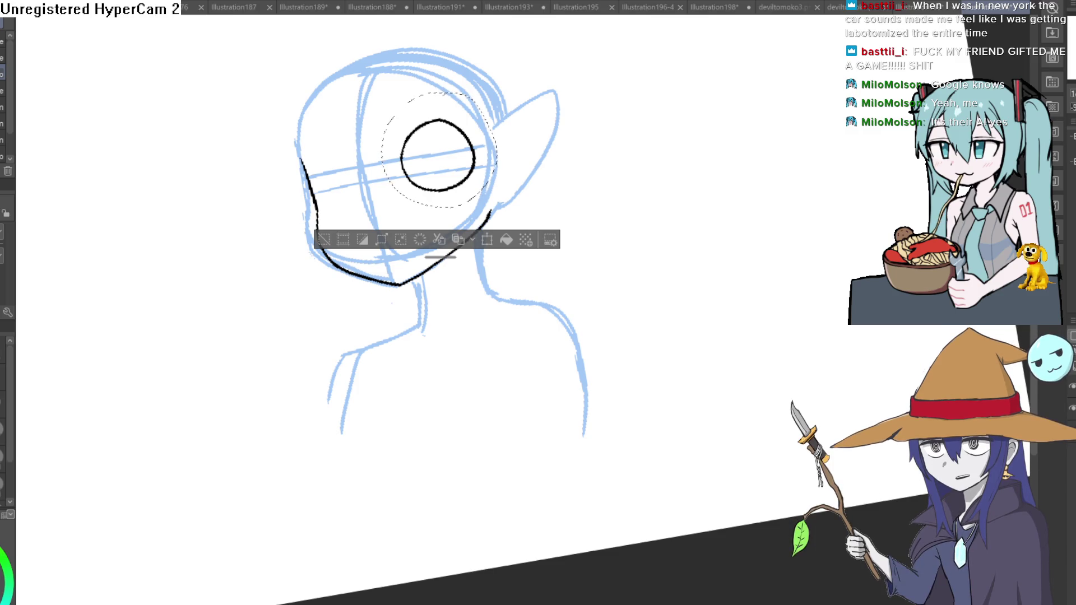
Clear the selection, lasso the area around the right lens, then deselect again
key(ctrl+d)
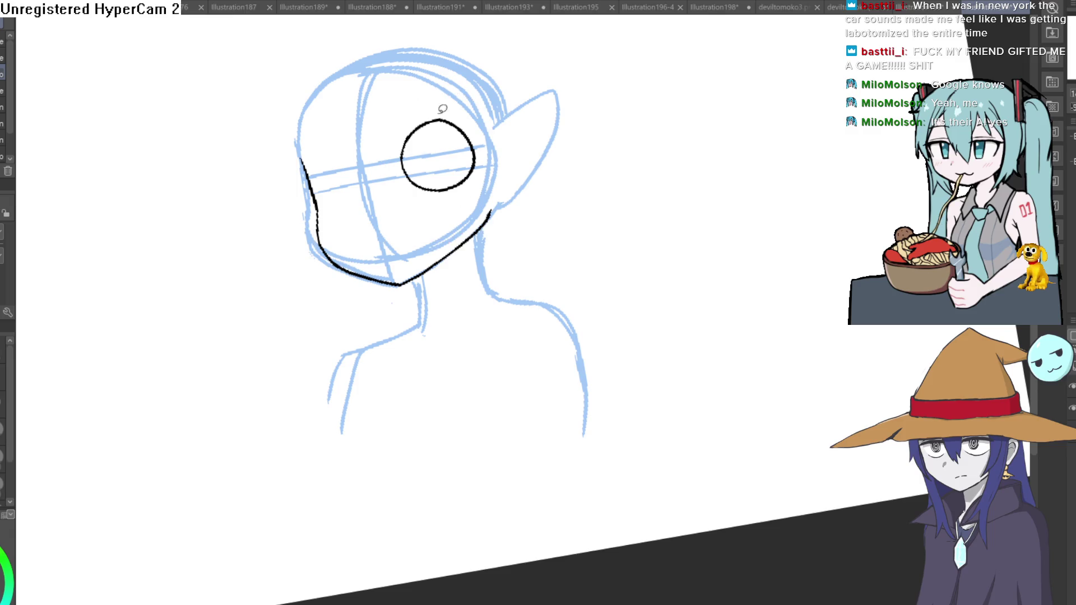
drag(447, 94, 443, 97)
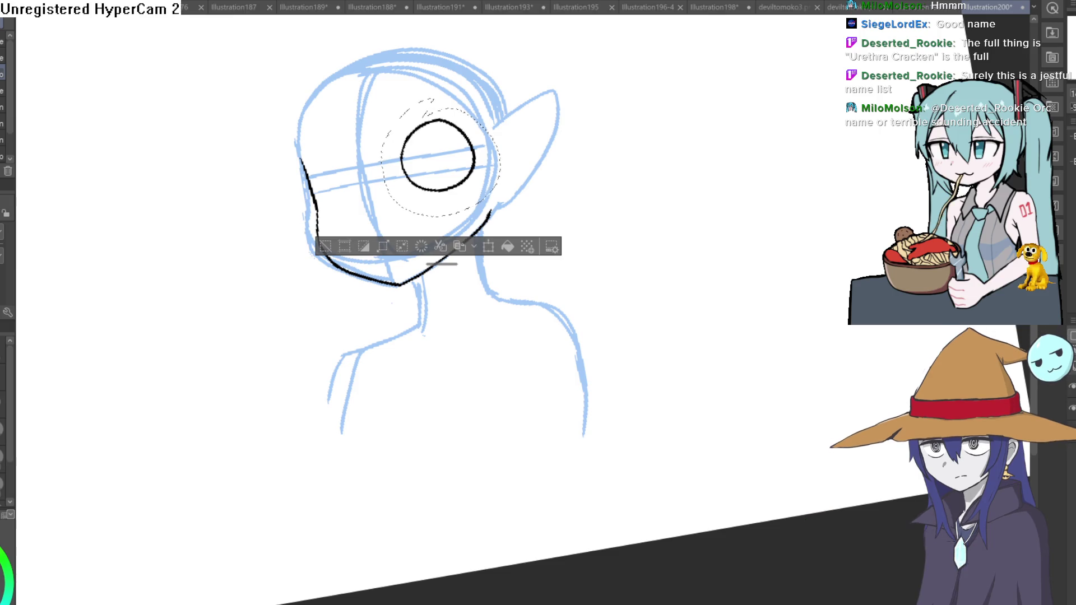
key(ctrl+d)
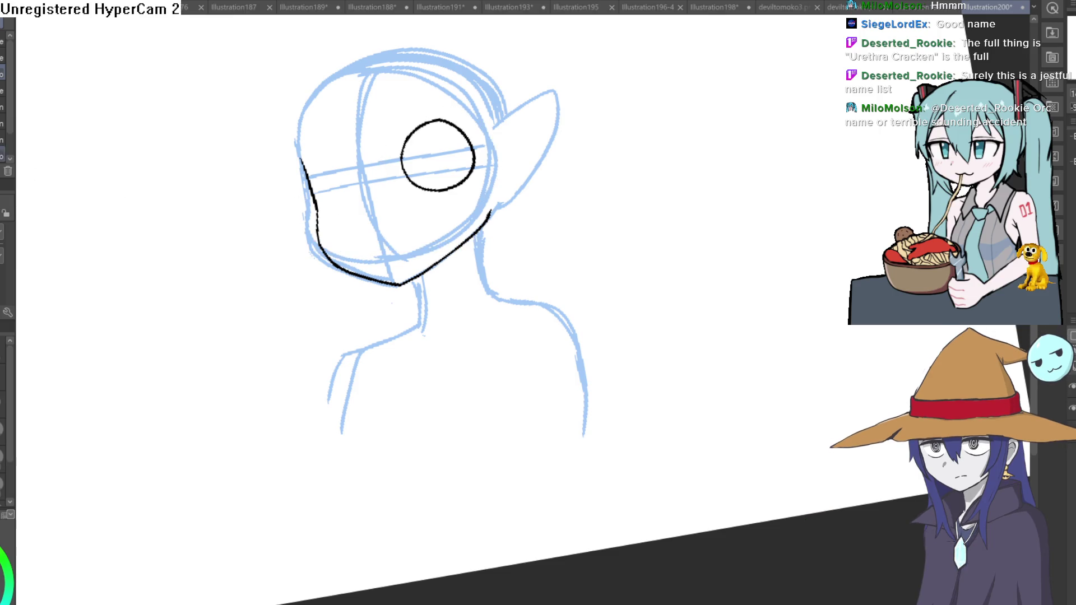
click(456, 128)
Zoom in, draw a spiral inside the right lens, and lasso-select it
mouse_move(456, 128)
mouse_down()
mouse_move(606, 91)
mouse_move(668, 108)
mouse_move(600, 113)
mouse_move(618, 106)
mouse_up()
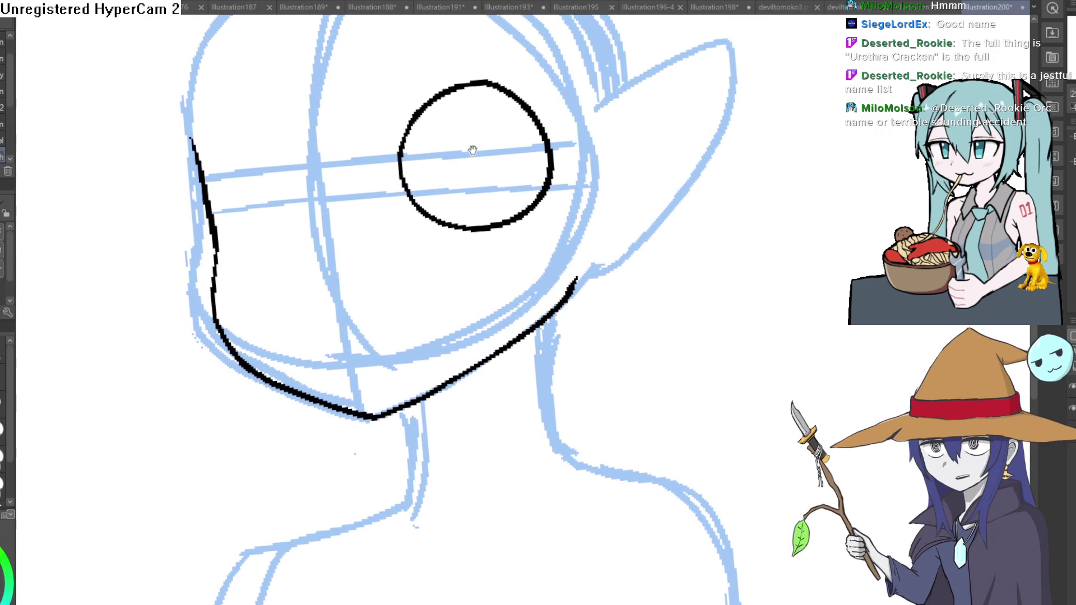
mouse_move(497, 115)
mouse_down()
mouse_move(482, 188)
mouse_move(516, 139)
mouse_move(468, 109)
mouse_move(482, 208)
mouse_move(448, 147)
mouse_move(468, 159)
mouse_up()
key(ctrl+z)
key(m)
mouse_move(482, 59)
mouse_down()
mouse_move(377, 203)
mouse_move(547, 86)
mouse_move(488, 60)
mouse_up()
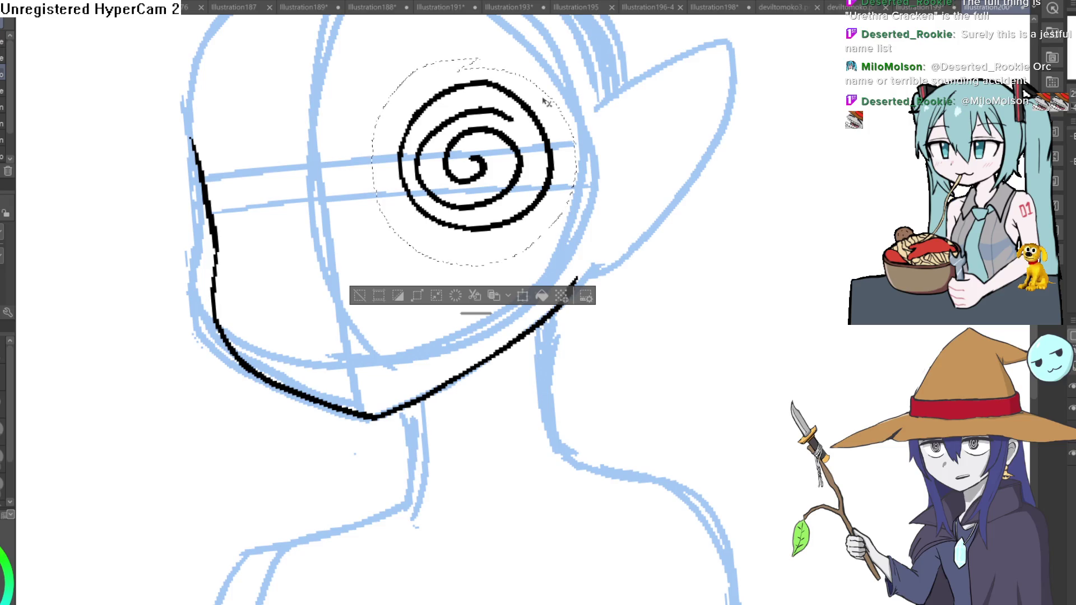
Place a slightly narrower copy of the spiral over the left lens and deselect
key(ctrl+t)
mouse_move(517, 134)
mouse_down()
mouse_move(347, 168)
mouse_move(299, 167)
mouse_up()
drag(359, 185, 336, 188)
drag(309, 224, 319, 229)
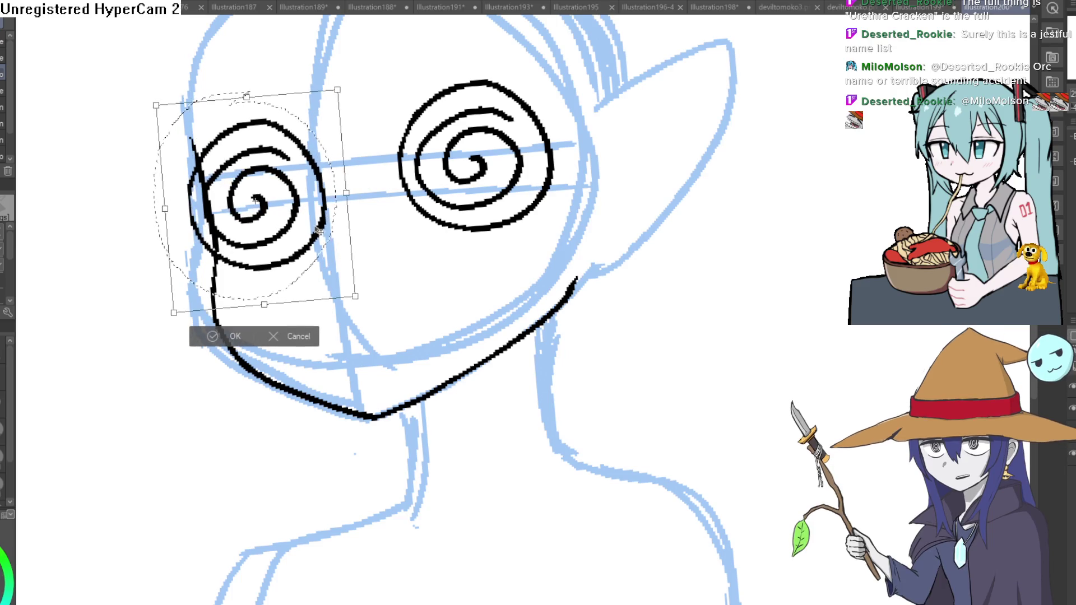
click(231, 335)
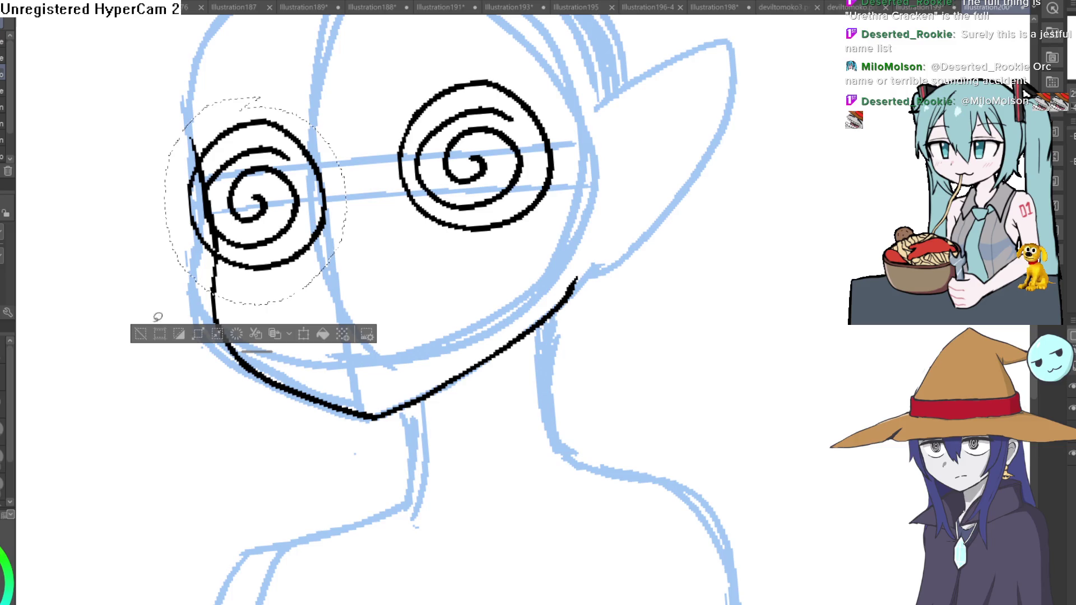
click(143, 333)
Shift and tilt the right lens spiral slightly with a free transform, then deselect
mouse_move(524, 57)
mouse_down()
mouse_move(385, 121)
mouse_move(555, 246)
mouse_move(593, 106)
mouse_up()
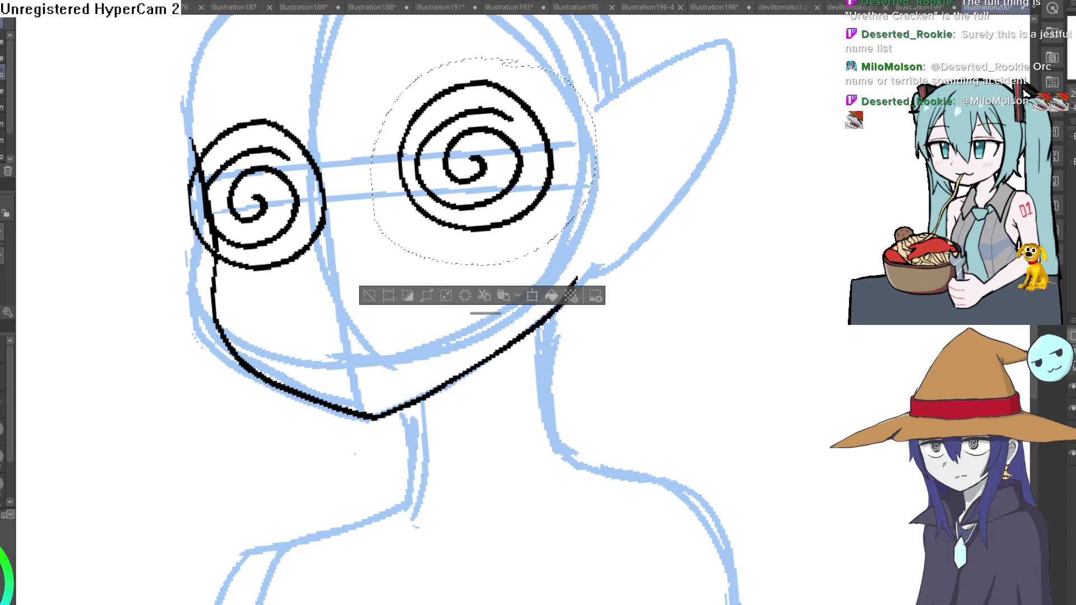
key(ctrl+t)
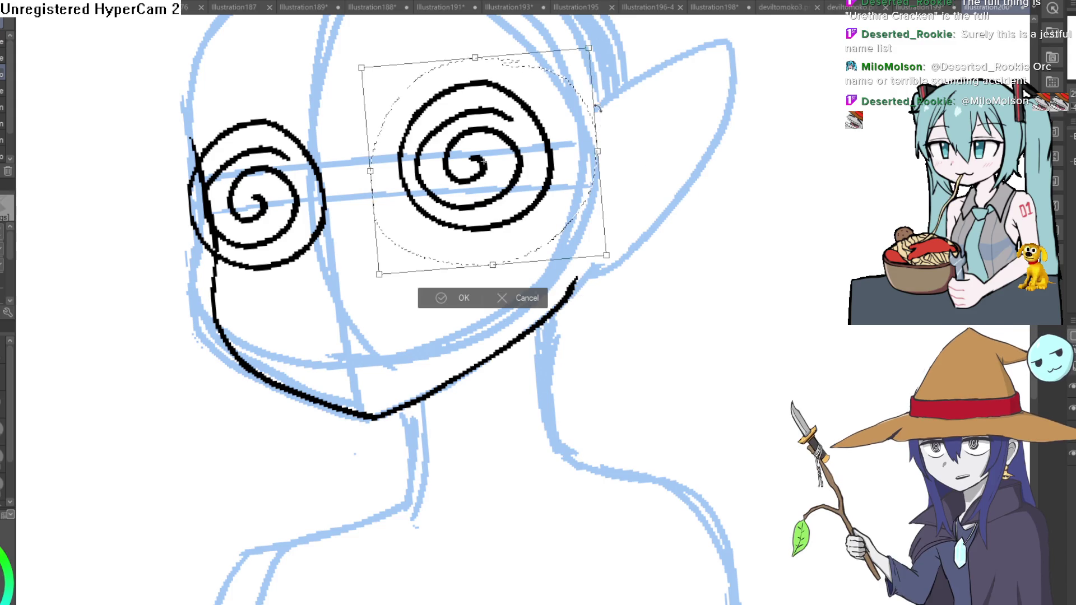
drag(548, 203, 537, 214)
click(451, 312)
key(ctrl+d)
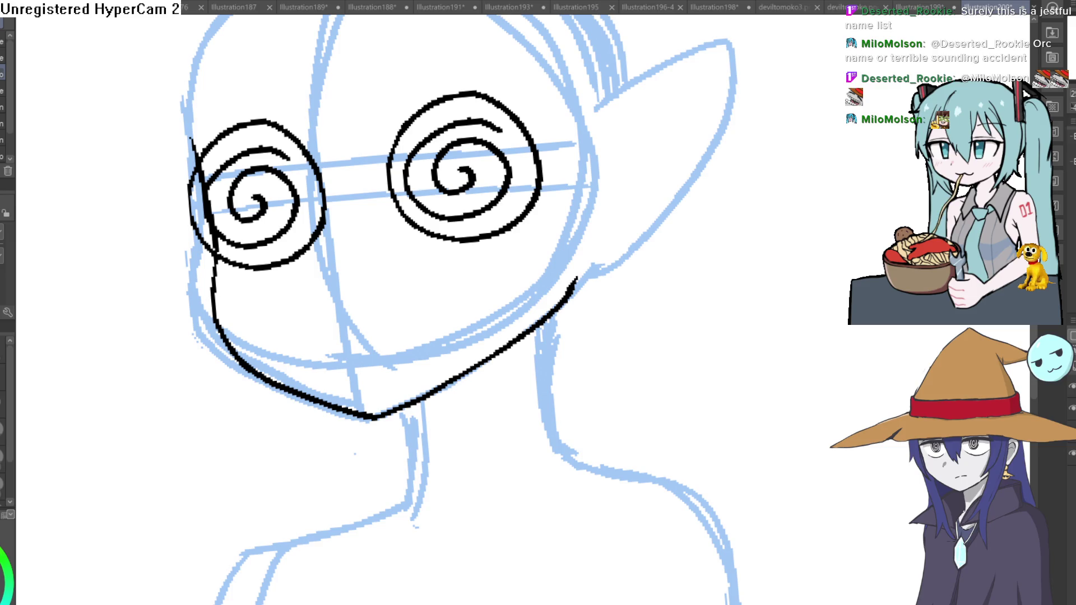
click(1071, 409)
click(1072, 410)
key(ctrl+z)
key(ctrl+y)
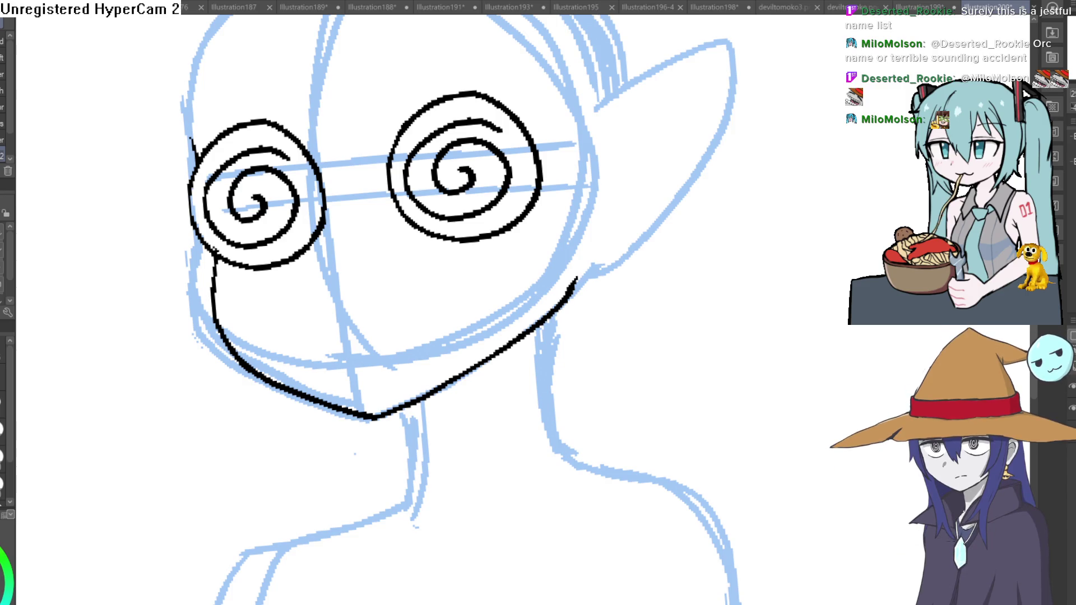
key(e)
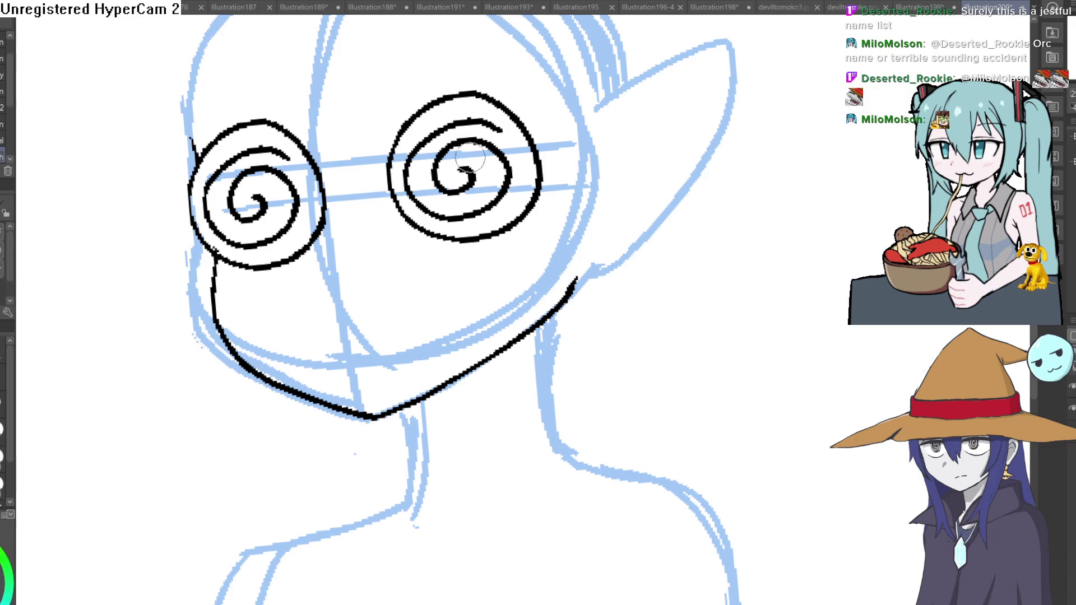
Ink a bridge joining the two spiral lenses and a small stroke on the cheek
mouse_move(330, 191)
mouse_down()
mouse_move(387, 188)
mouse_move(333, 191)
mouse_move(370, 189)
mouse_up()
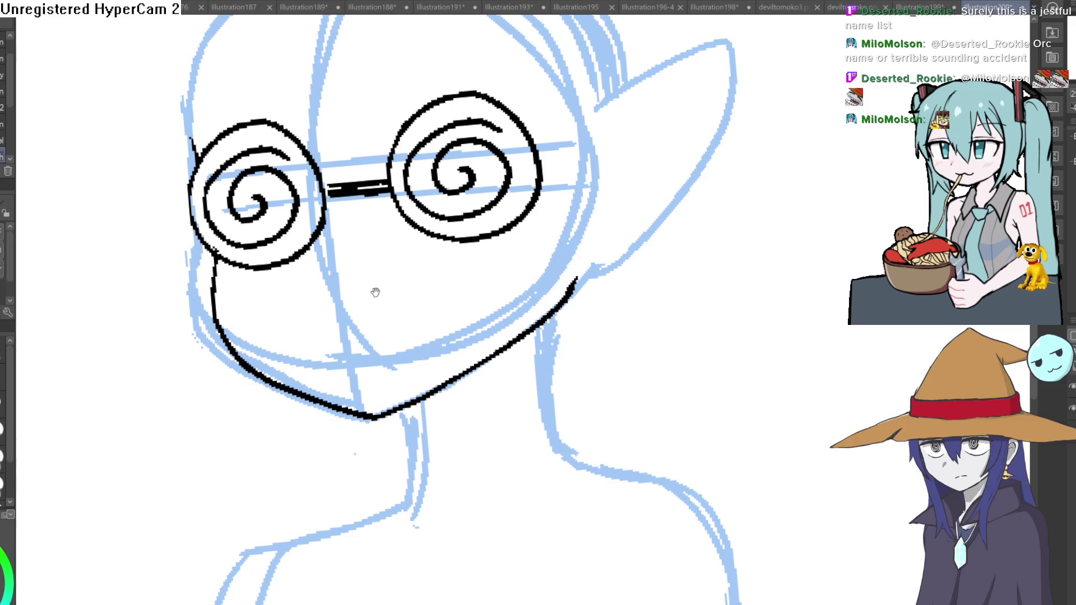
scroll(376, 293, down, 2)
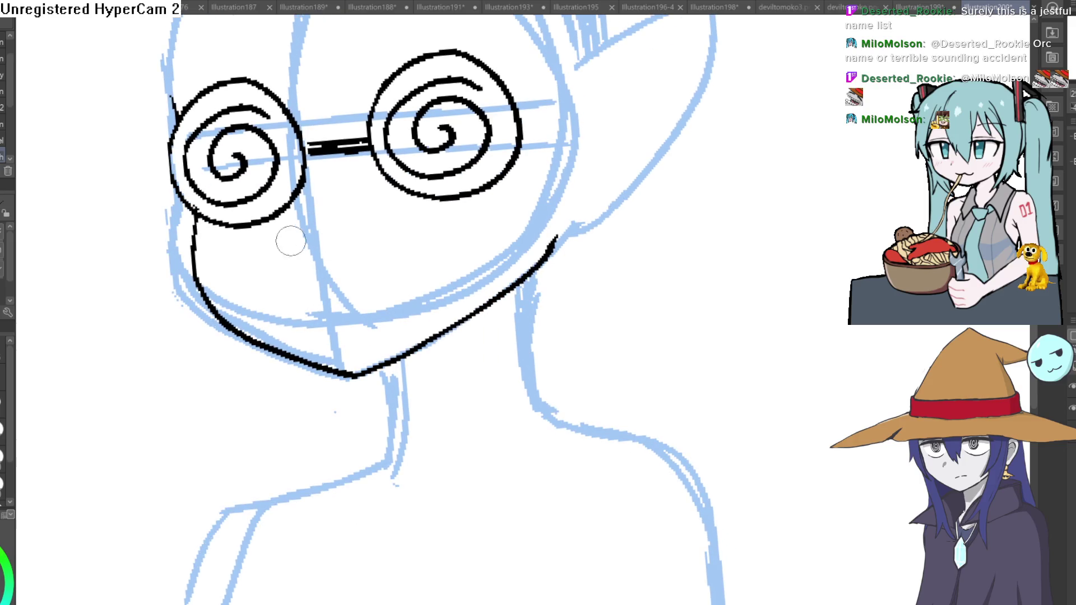
drag(282, 247, 287, 251)
Ink the jaw from under the left lens, then tilt the view and return to the pen
mouse_move(198, 220)
mouse_down()
mouse_move(193, 252)
mouse_move(283, 353)
mouse_move(352, 375)
mouse_move(204, 264)
mouse_move(212, 324)
mouse_move(392, 393)
mouse_up()
scroll(515, 296, down, 5)
drag(515, 297, 529, 323)
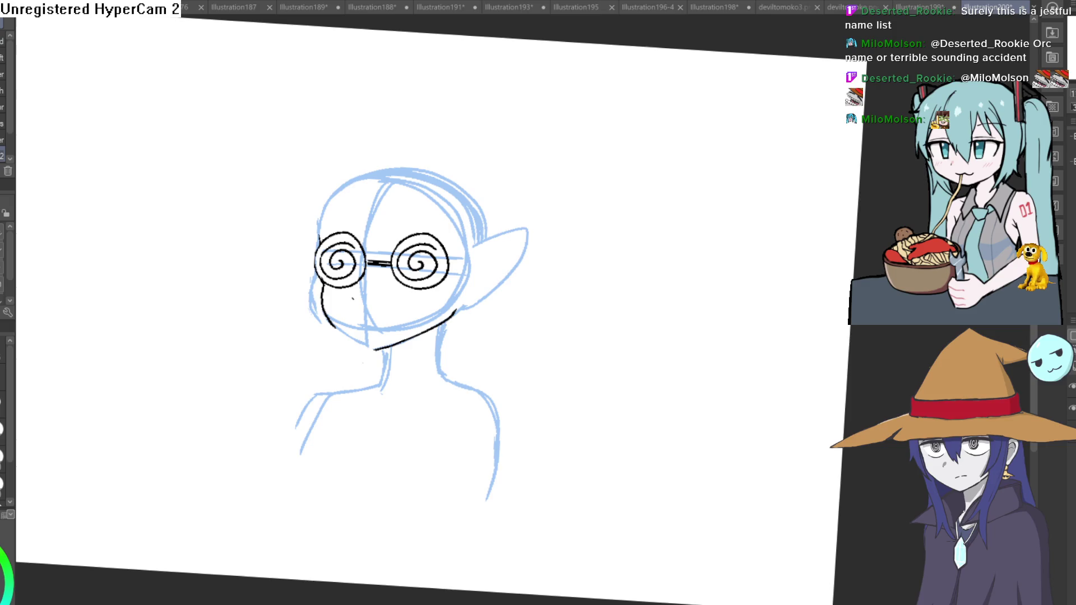
key(p)
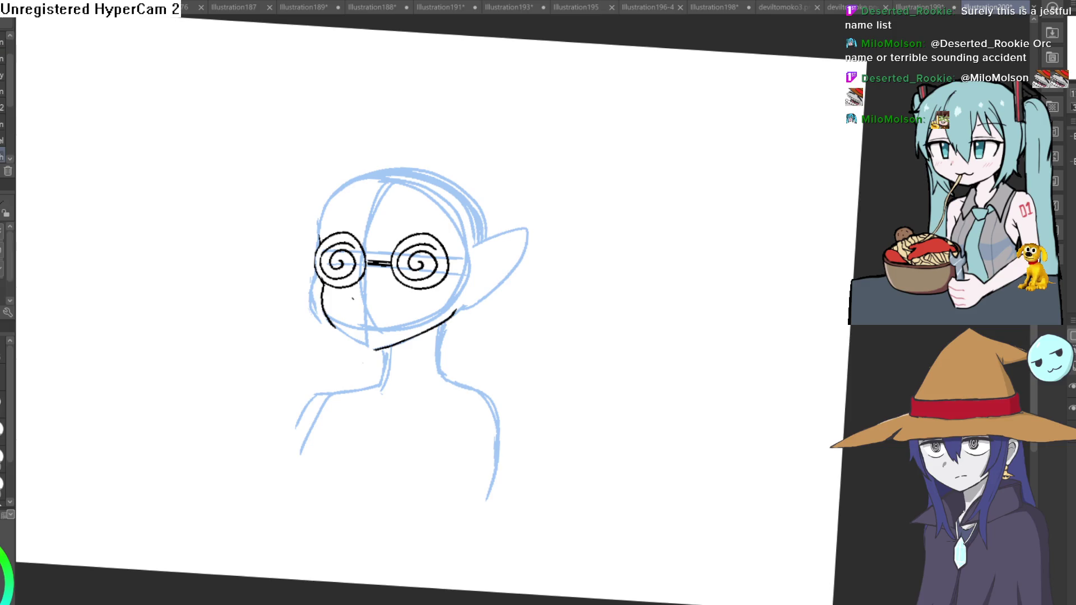
scroll(372, 340, up, 5)
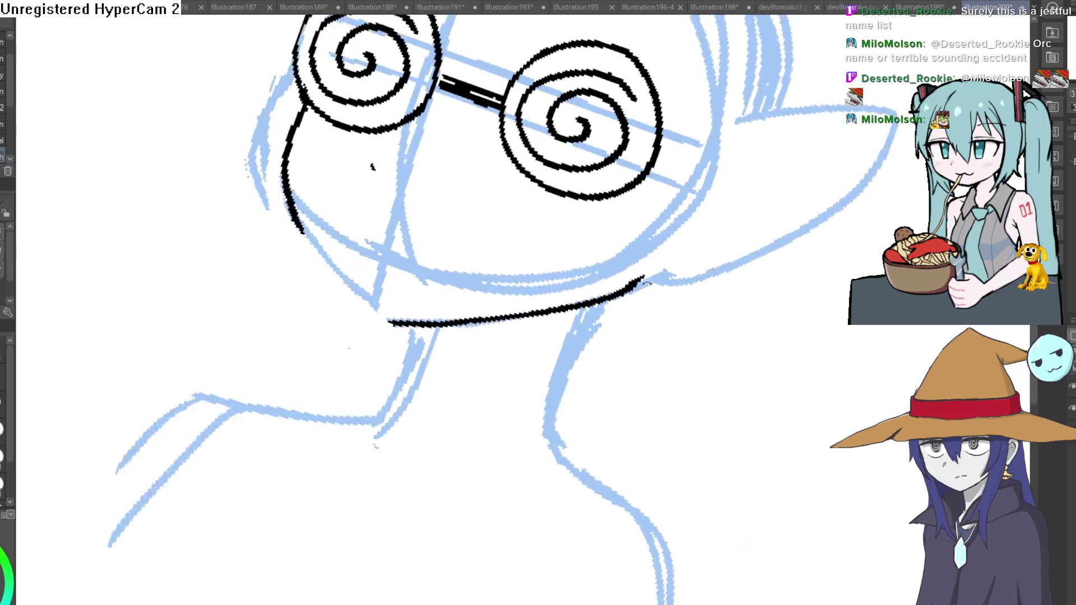
Rotate the view so the chin sits level, then ink the head outline above the left lens
drag(372, 340, 573, 261)
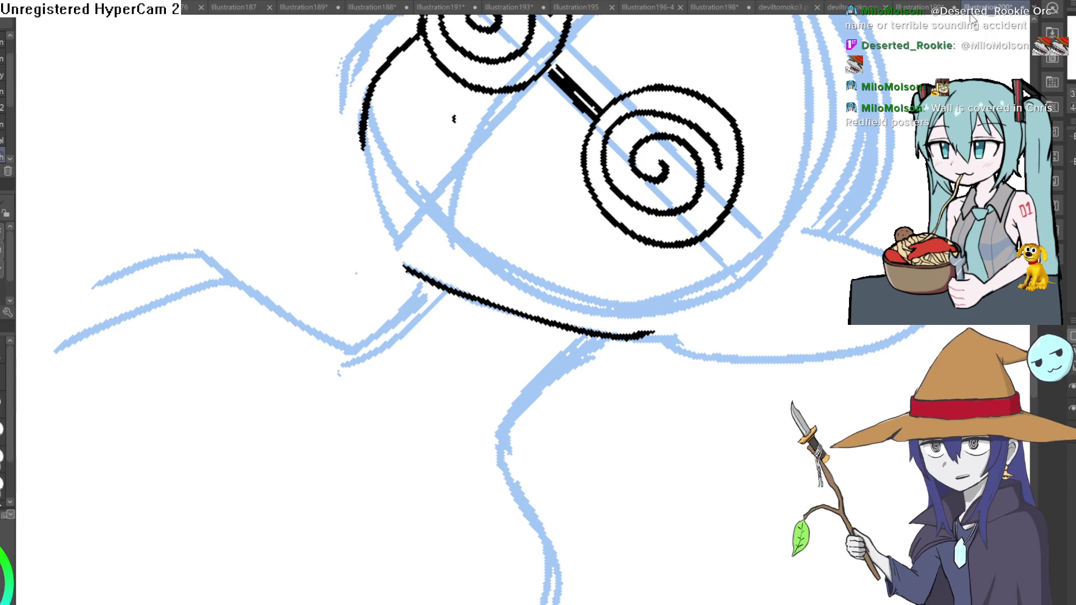
drag(892, 126, 754, 88)
scroll(692, 228, down, 5)
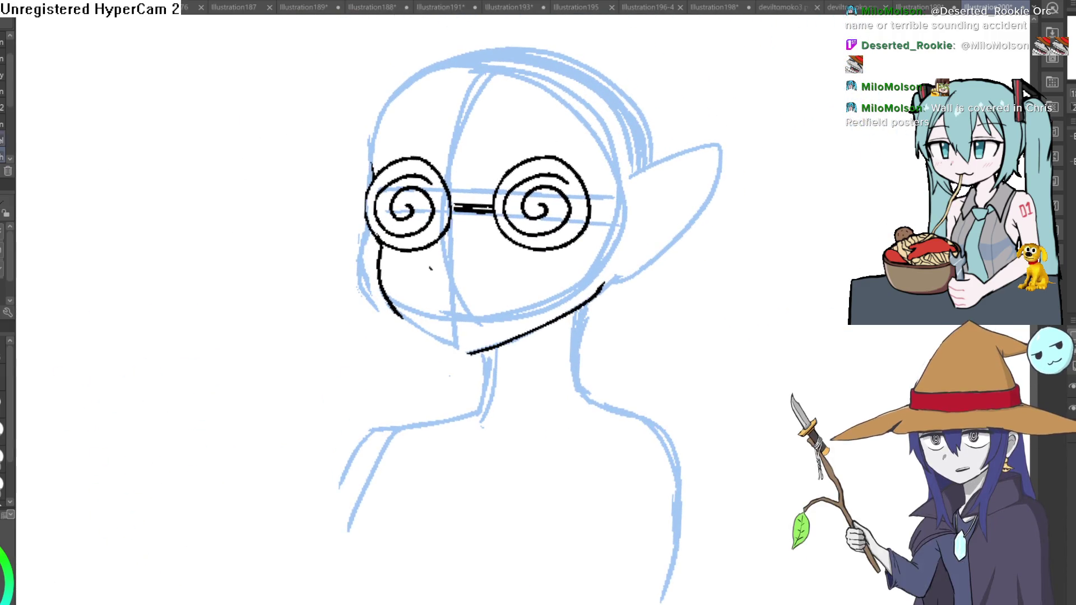
scroll(371, 174, up, 2)
drag(367, 244, 392, 118)
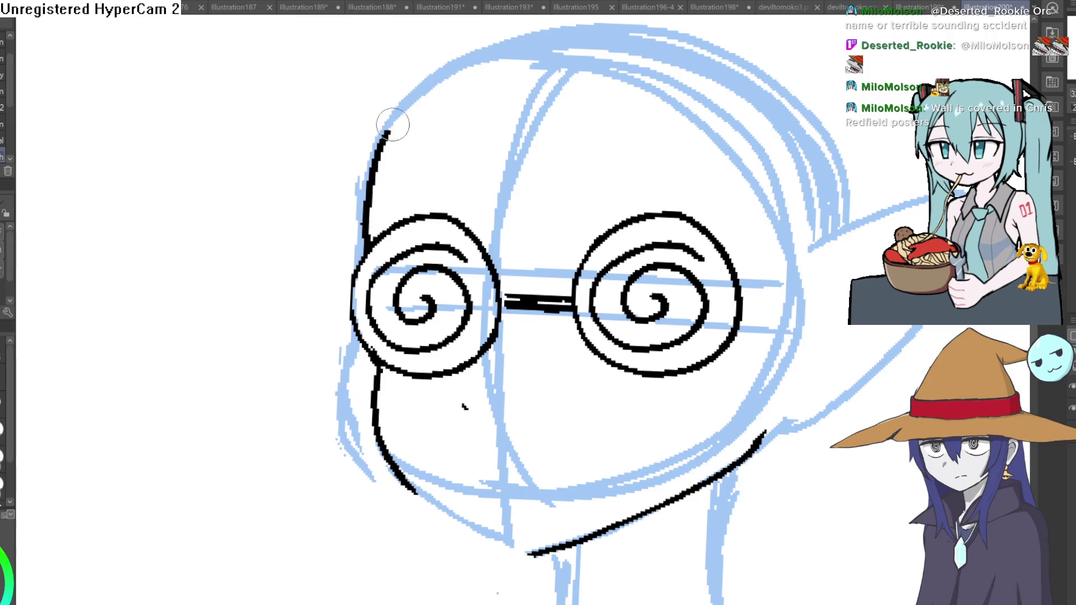
Extend the head outline up to the crown and join the left cheek line to the chin
drag(478, 304, 455, 129)
drag(394, 318, 508, 376)
drag(574, 302, 559, 288)
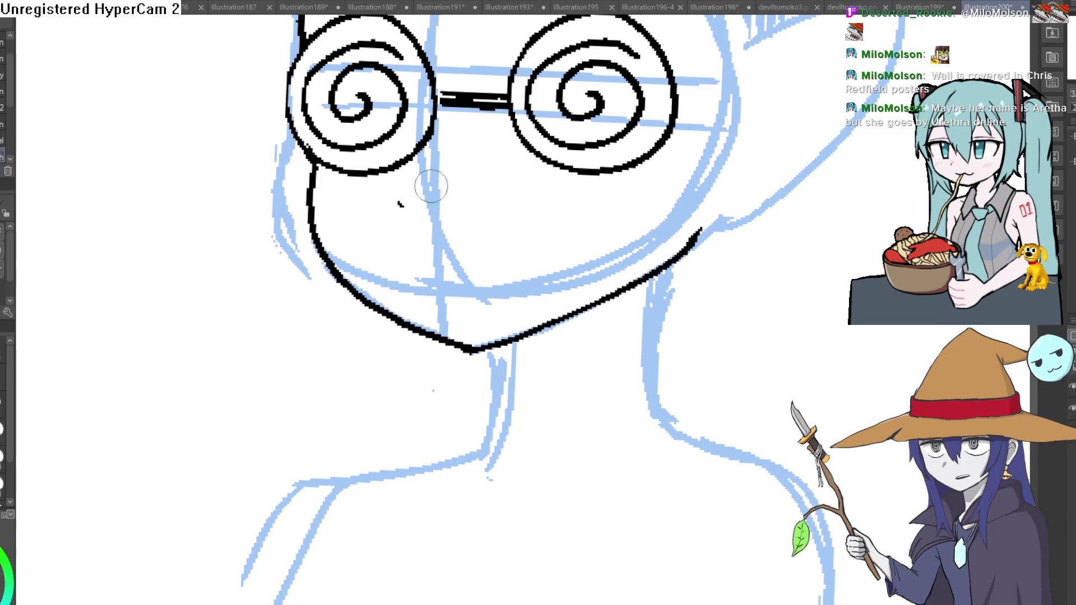
mouse_move(470, 107)
mouse_down()
mouse_move(432, 163)
mouse_move(465, 168)
mouse_up()
Ink a short nose stroke, a wavy mouth, and two triangular fangs, then zoom in on the mouth
mouse_move(382, 268)
mouse_down()
mouse_move(388, 276)
mouse_move(363, 238)
mouse_up()
mouse_move(368, 278)
mouse_down()
mouse_move(417, 288)
mouse_move(555, 272)
mouse_up()
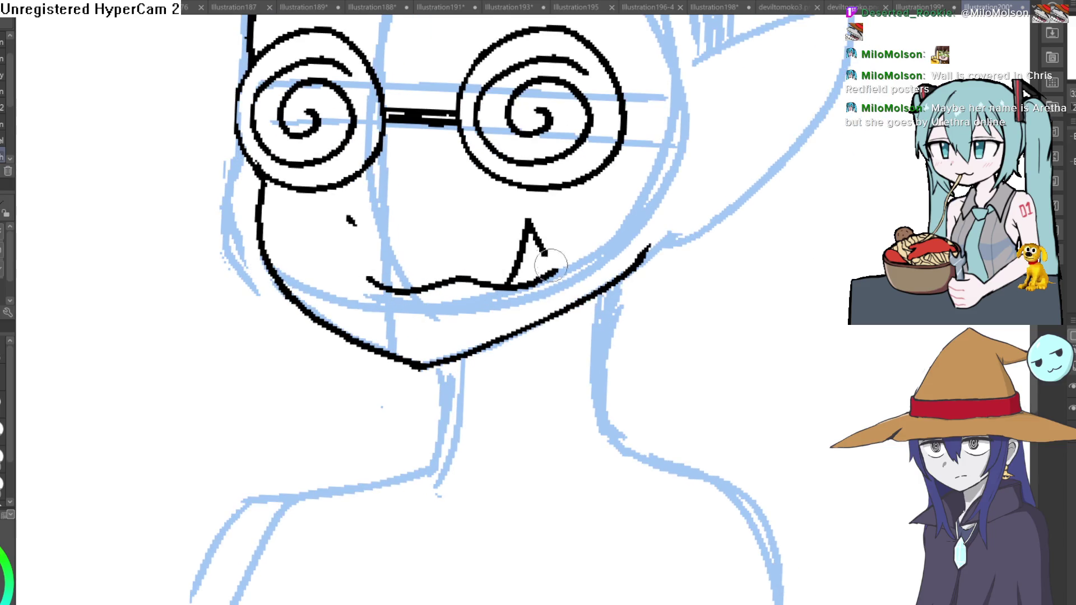
mouse_move(392, 290)
mouse_down()
mouse_move(376, 229)
mouse_move(365, 281)
mouse_up()
scroll(555, 216, down, 3)
scroll(465, 240, up, 5)
click(471, 240)
scroll(521, 258, down, 2)
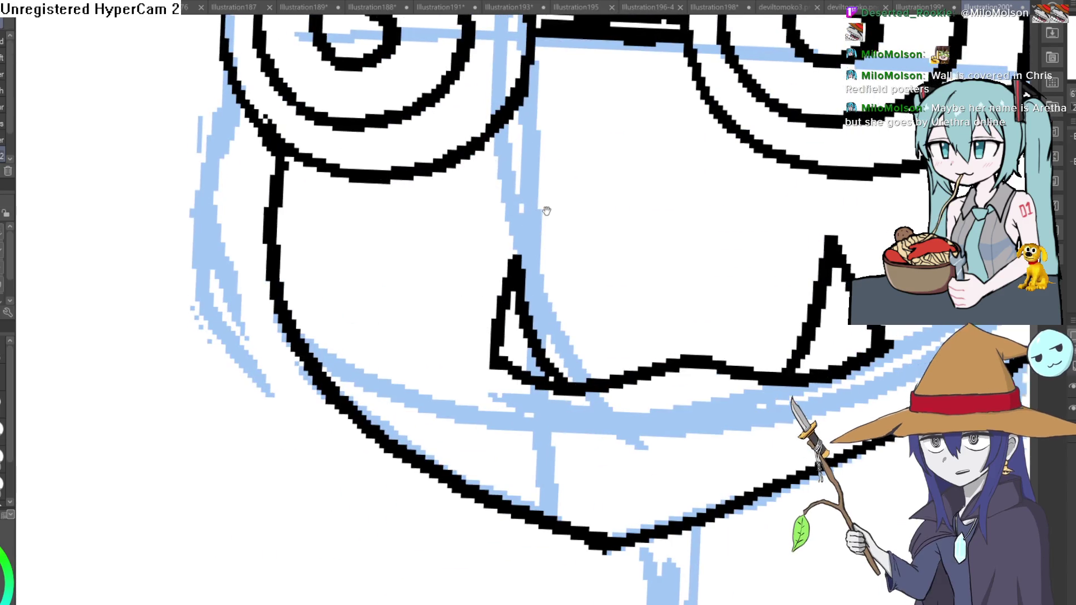
Zoom out and erase both fangs and the wavy mouth line
scroll(712, 266, up, 2)
scroll(512, 177, down, 3)
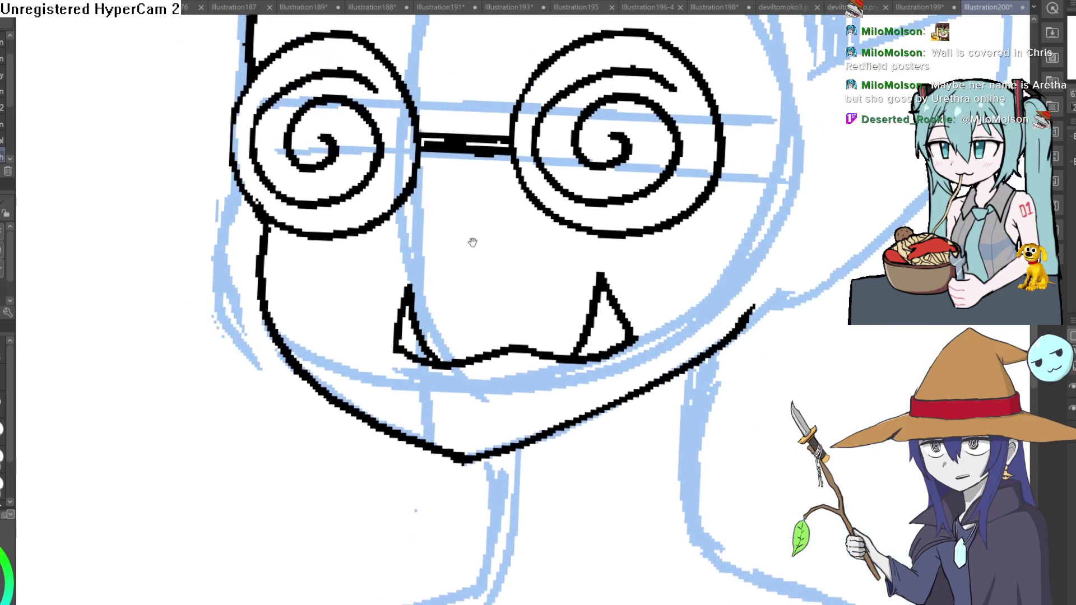
drag(381, 237, 387, 243)
scroll(599, 242, down, 2)
mouse_move(599, 243)
mouse_down()
mouse_move(560, 224)
mouse_move(583, 249)
mouse_move(577, 225)
mouse_move(586, 235)
mouse_up()
mouse_move(552, 272)
mouse_down()
mouse_move(507, 280)
mouse_move(509, 269)
mouse_up()
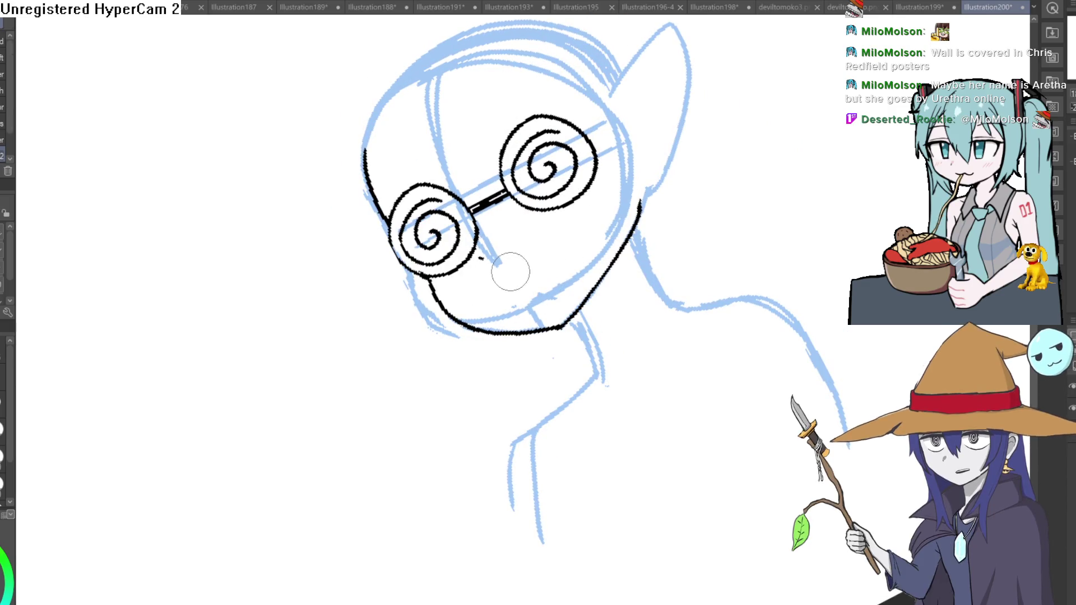
Erase the small nose mark and the blue guideline under the chin
drag(601, 211, 824, 300)
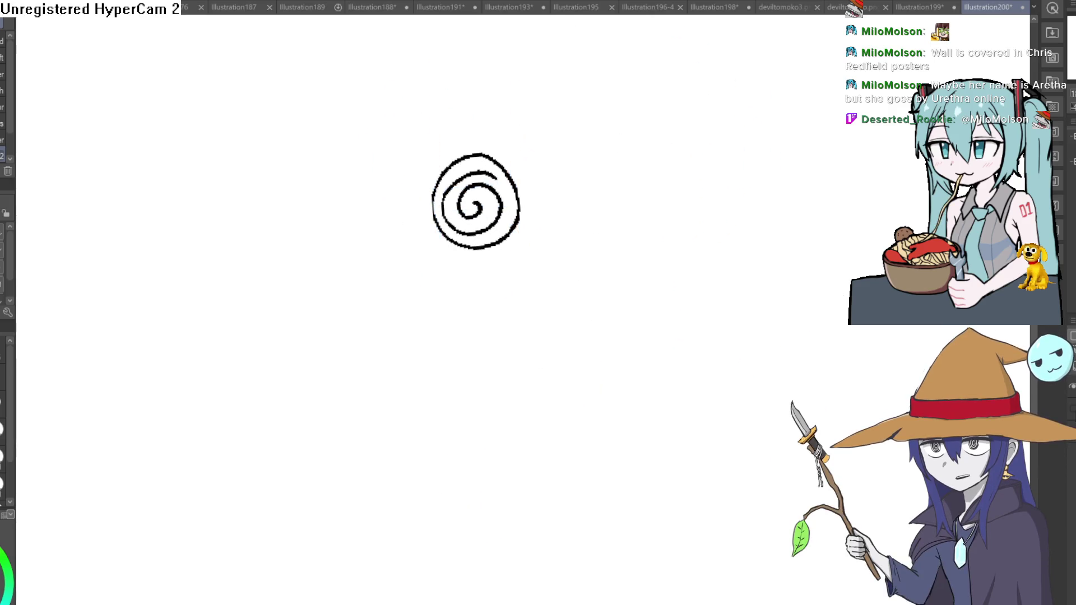
drag(527, 311, 474, 290)
mouse_move(690, 269)
mouse_down()
mouse_move(583, 263)
mouse_move(524, 281)
mouse_move(569, 226)
mouse_move(556, 178)
mouse_up()
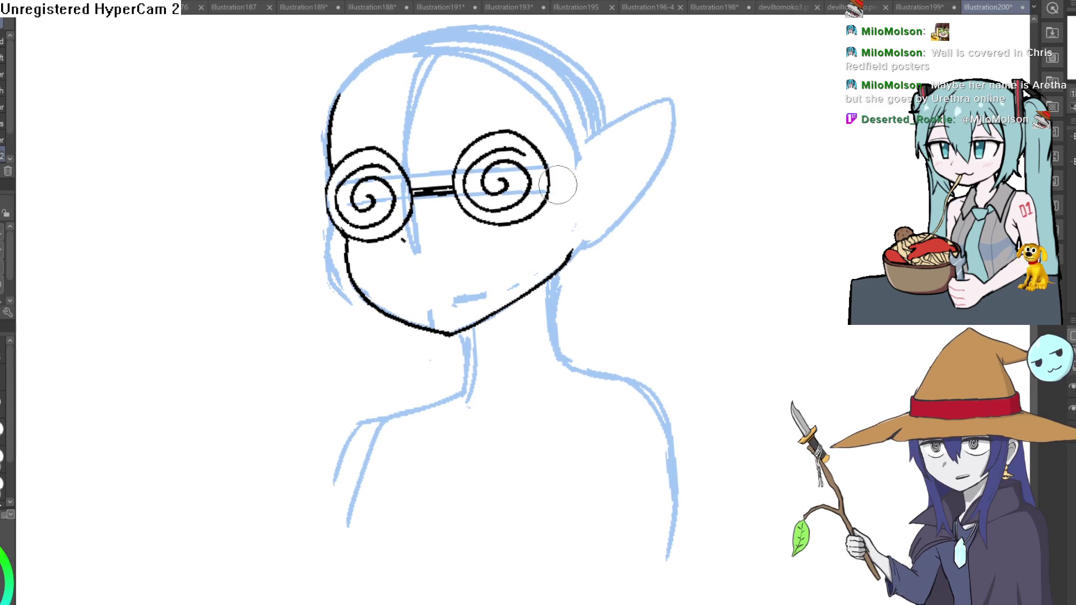
key(w)
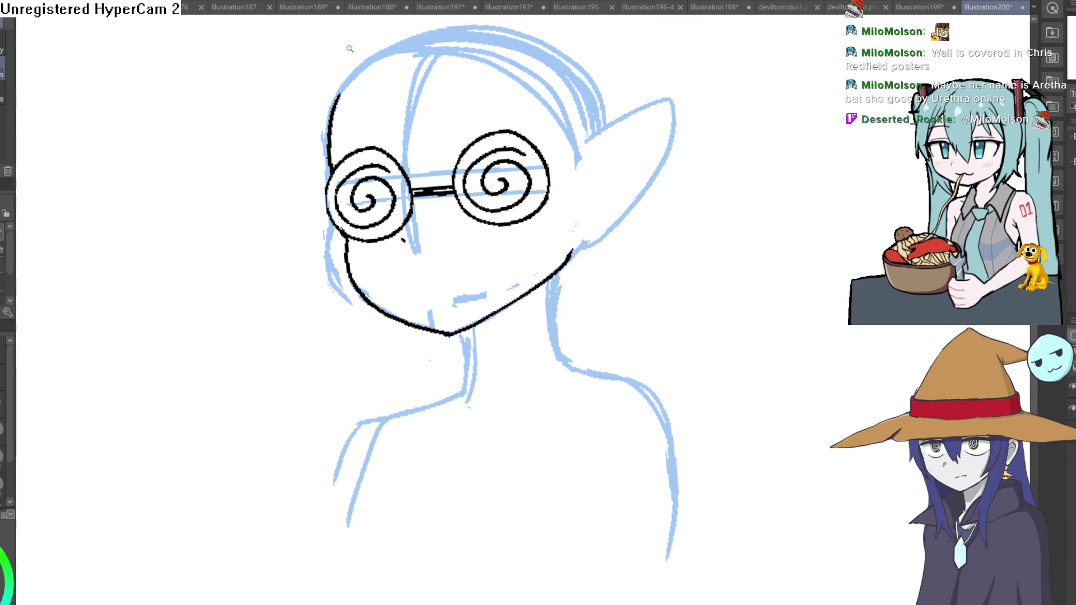
click(522, 78)
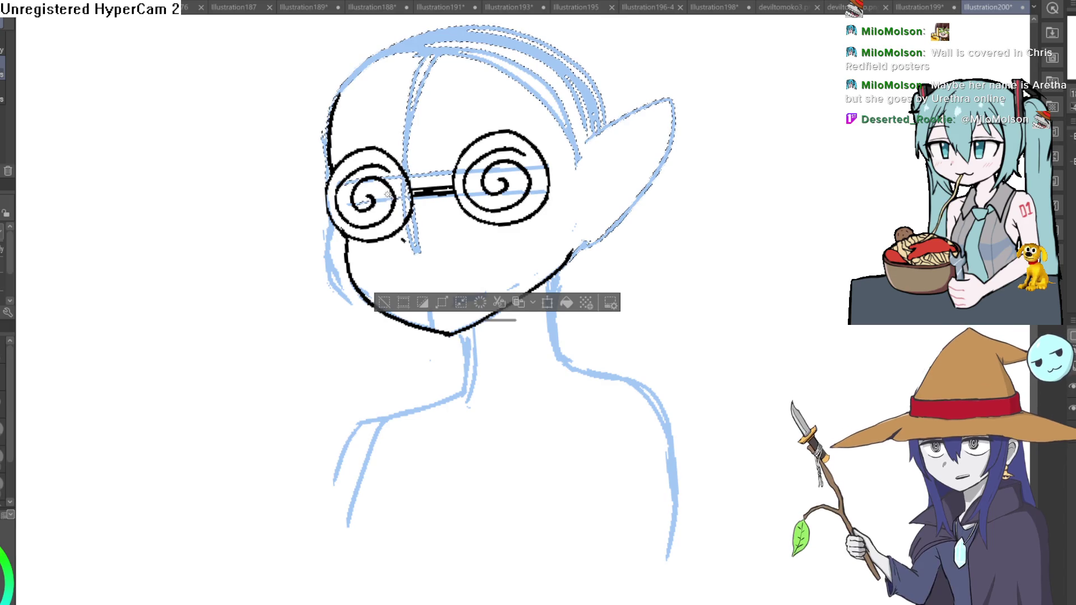
drag(370, 206, 334, 255)
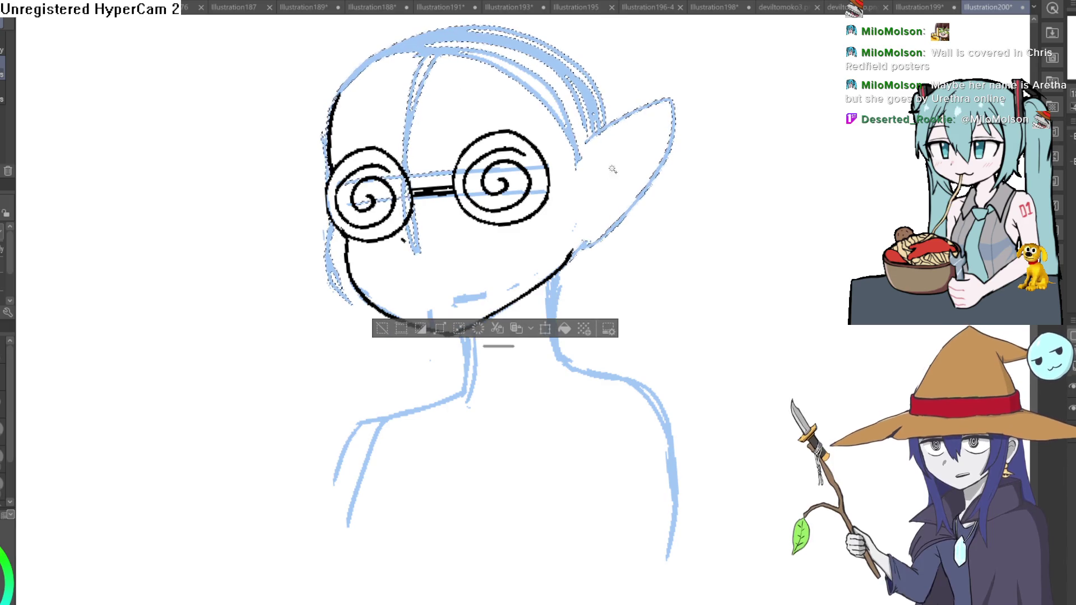
click(503, 341)
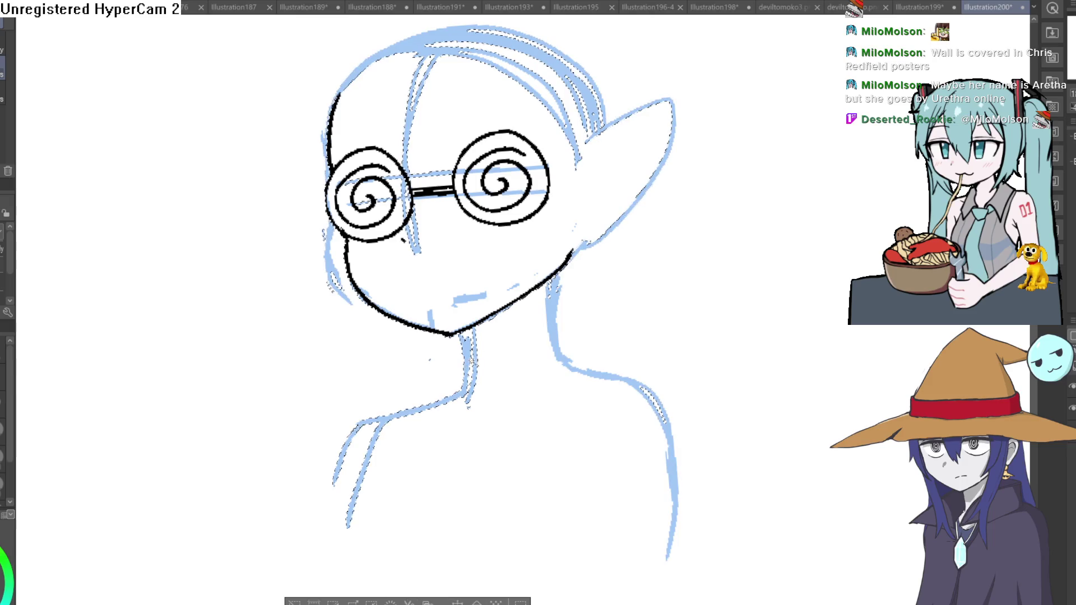
key(Delete)
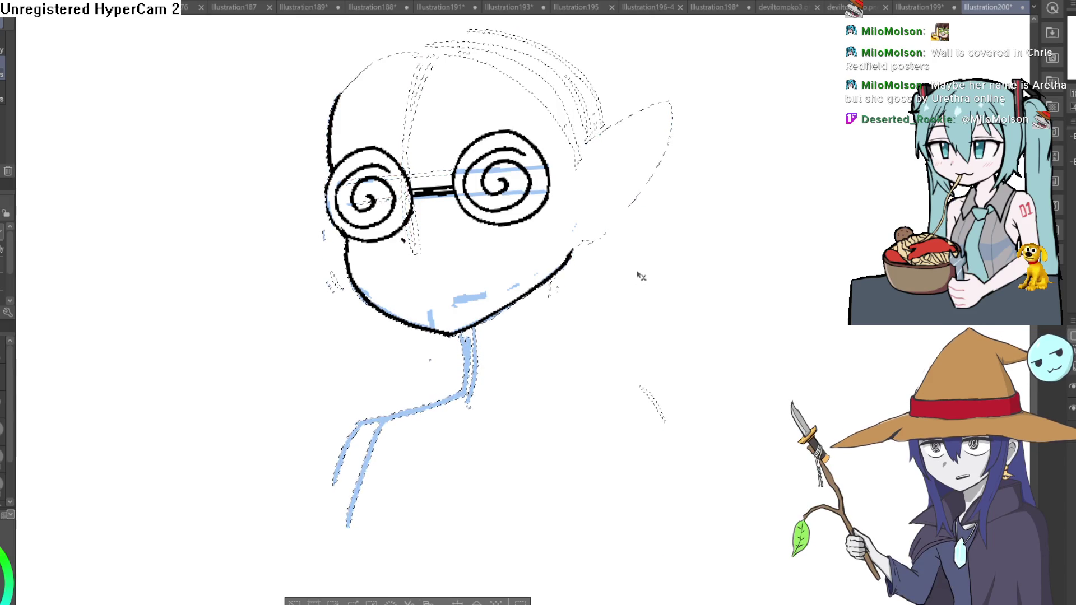
key(ctrl+z)
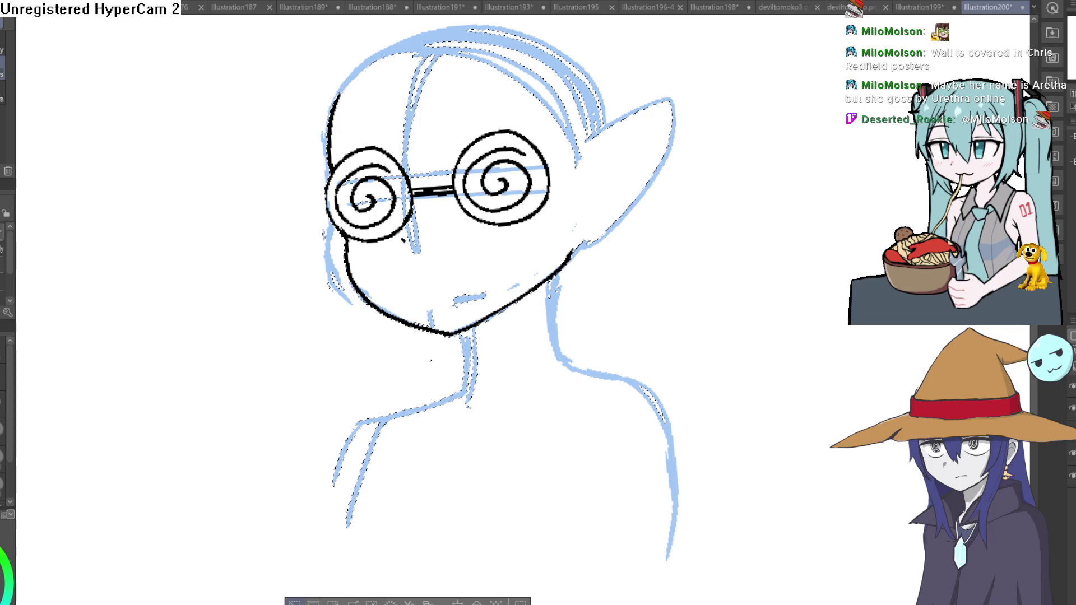
key(ctrl+d)
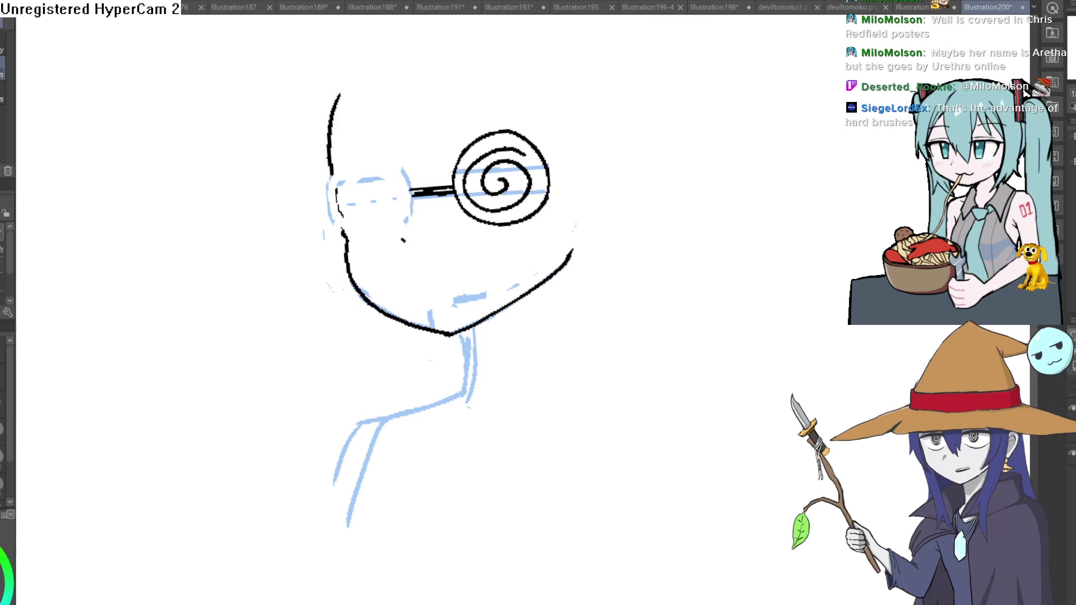
mouse_move(662, 289)
mouse_down()
mouse_move(714, 265)
mouse_move(742, 294)
mouse_up()
key(ctrl+0)
key(ctrl+a)
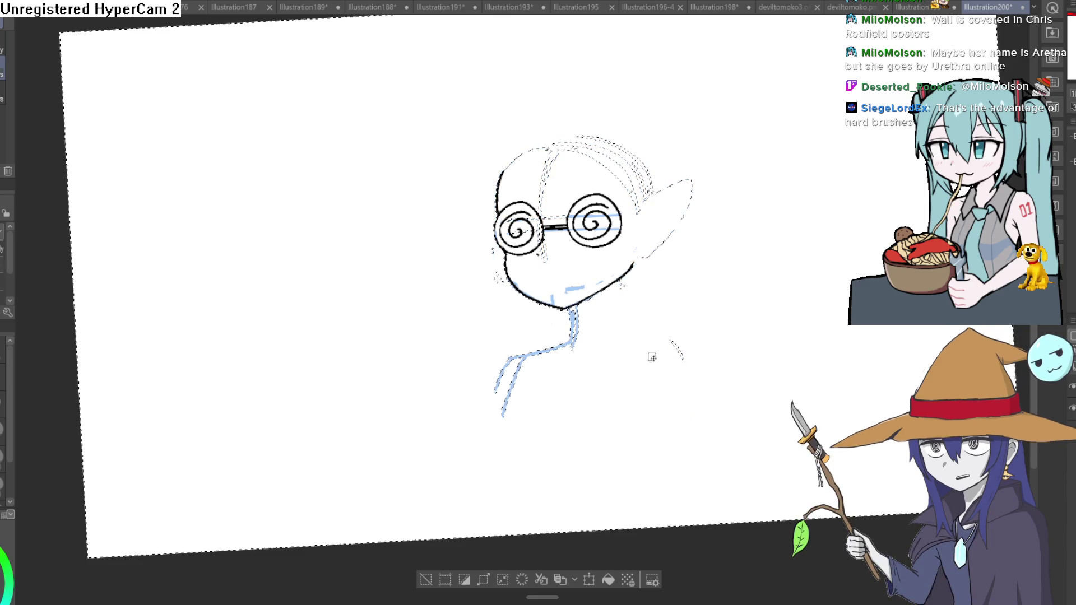
click(641, 379)
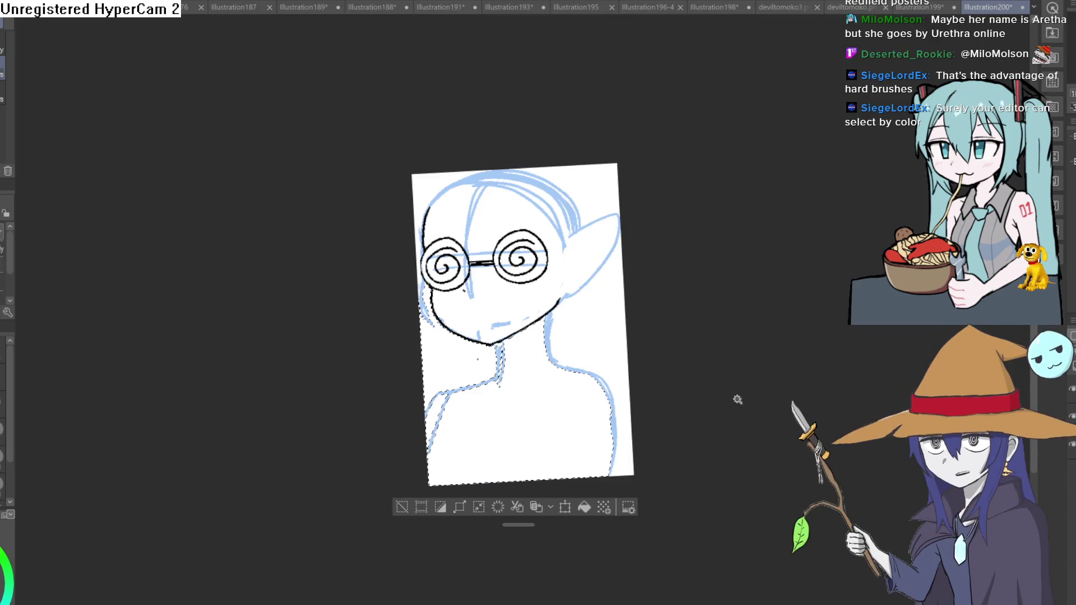
click(645, 472)
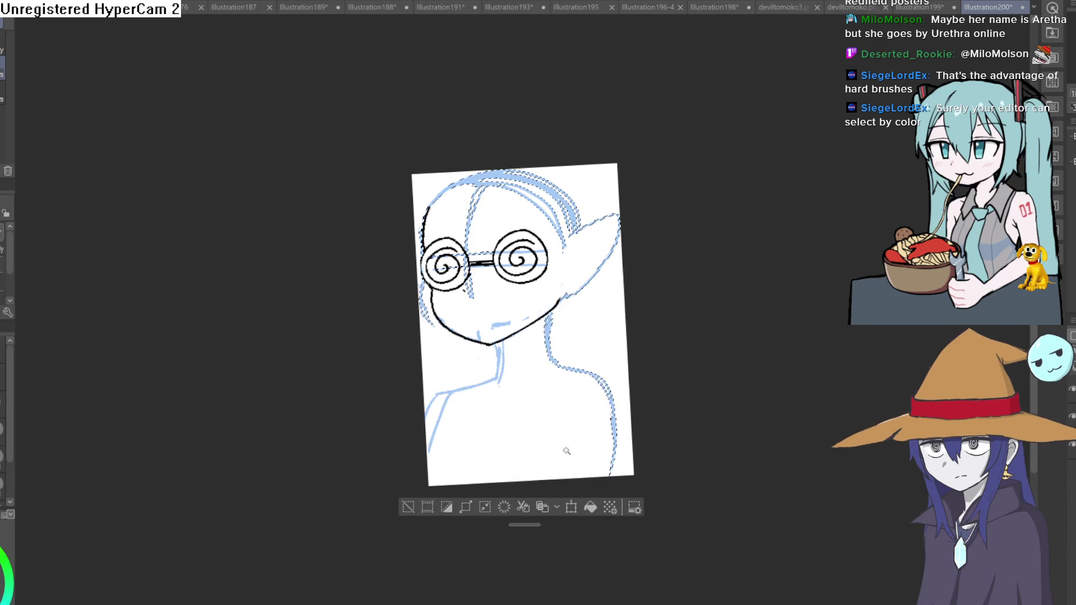
key(ctrl+z)
key(ctrl+d)
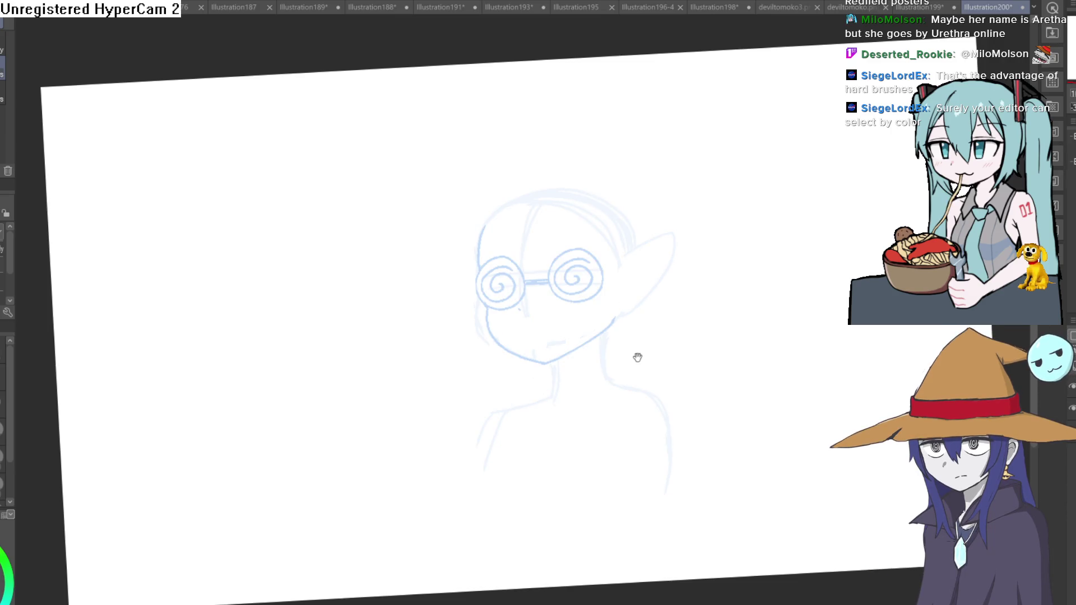
Clear the stray selection, level and fit the canvas view, then try a stroke near the right eyebrow
drag(638, 357, 632, 276)
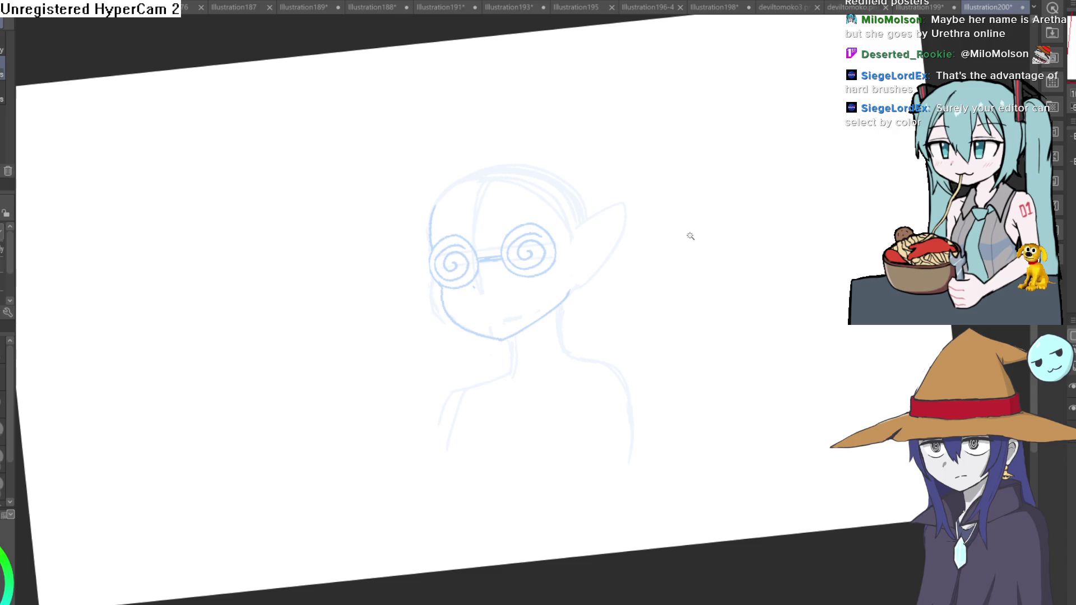
click(695, 332)
key(ctrl+d)
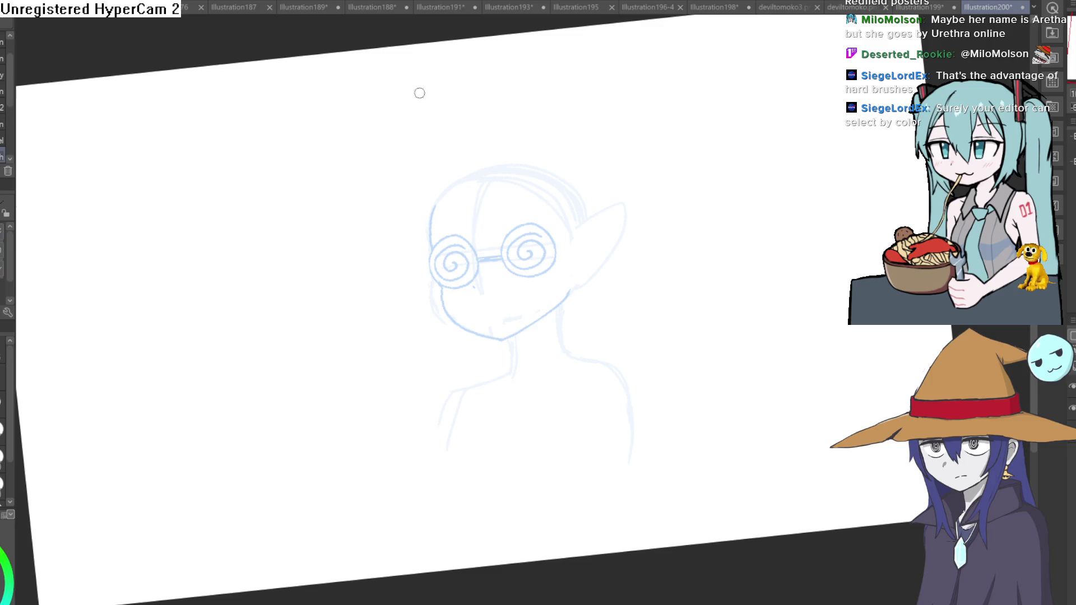
key(ctrl+0)
scroll(629, 243, down, 1)
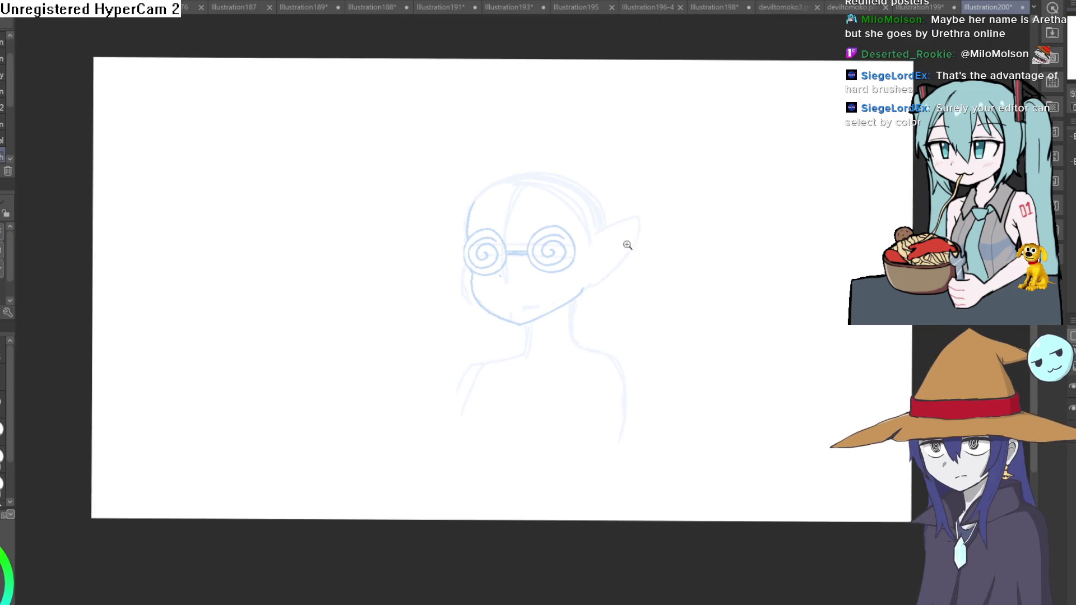
scroll(536, 250, up, 4)
mouse_move(576, 148)
mouse_down()
mouse_move(518, 134)
mouse_move(532, 168)
mouse_move(512, 158)
mouse_move(557, 116)
mouse_move(612, 144)
mouse_move(610, 206)
mouse_move(536, 220)
mouse_move(510, 193)
mouse_move(512, 171)
mouse_up()
Remove the trial eyebrow stroke and adjust the zoom over the right lens sketch
key(ctrl+z)
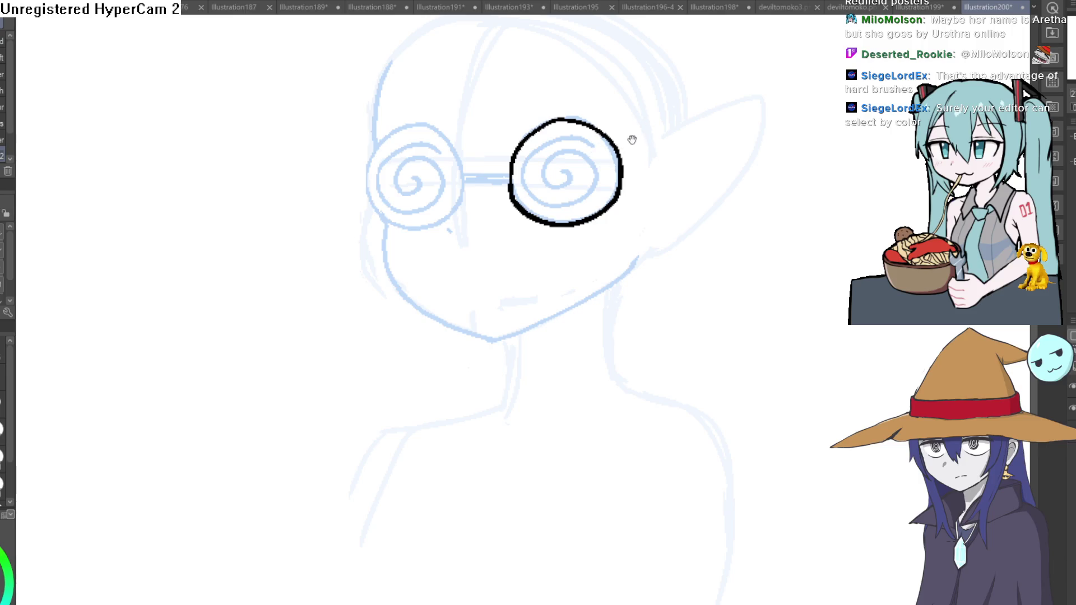
scroll(629, 137, down, 1)
scroll(513, 167, up, 2)
scroll(557, 150, down, 3)
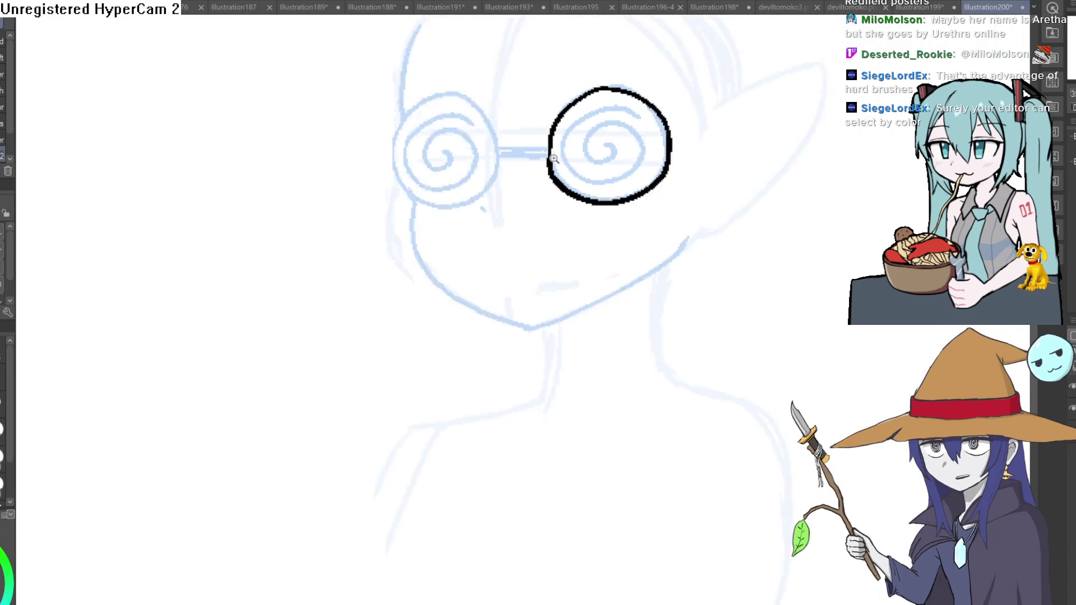
Duplicate the bold right lens rim and position the copy around the left spiral lens
key(m)
mouse_move(622, 84)
mouse_down()
mouse_move(687, 197)
mouse_move(645, 89)
mouse_up()
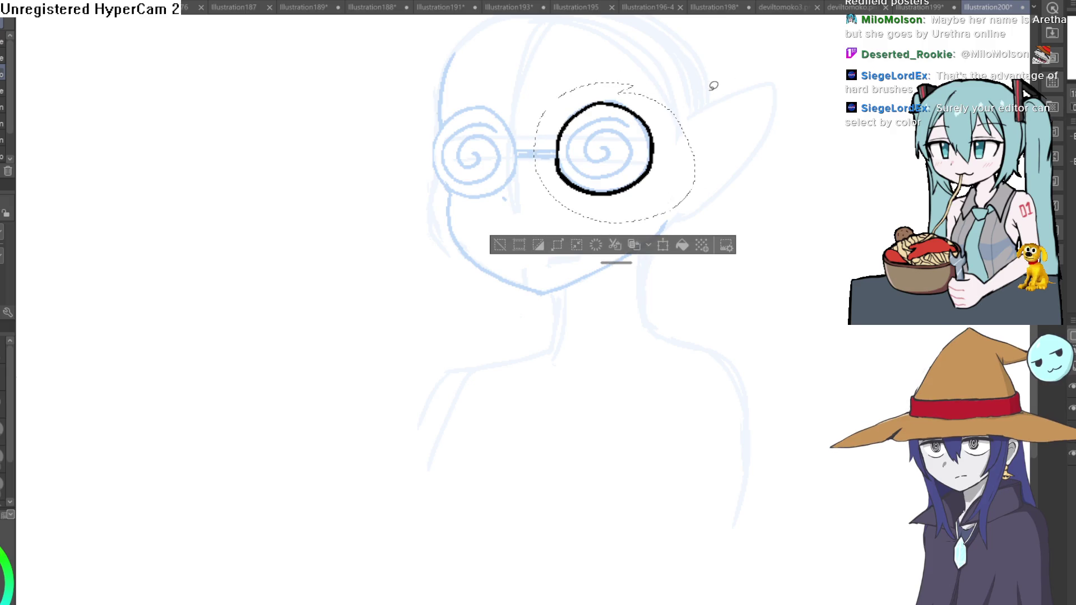
key(ctrl+t)
mouse_move(646, 180)
mouse_down()
mouse_move(512, 183)
mouse_move(553, 155)
mouse_up()
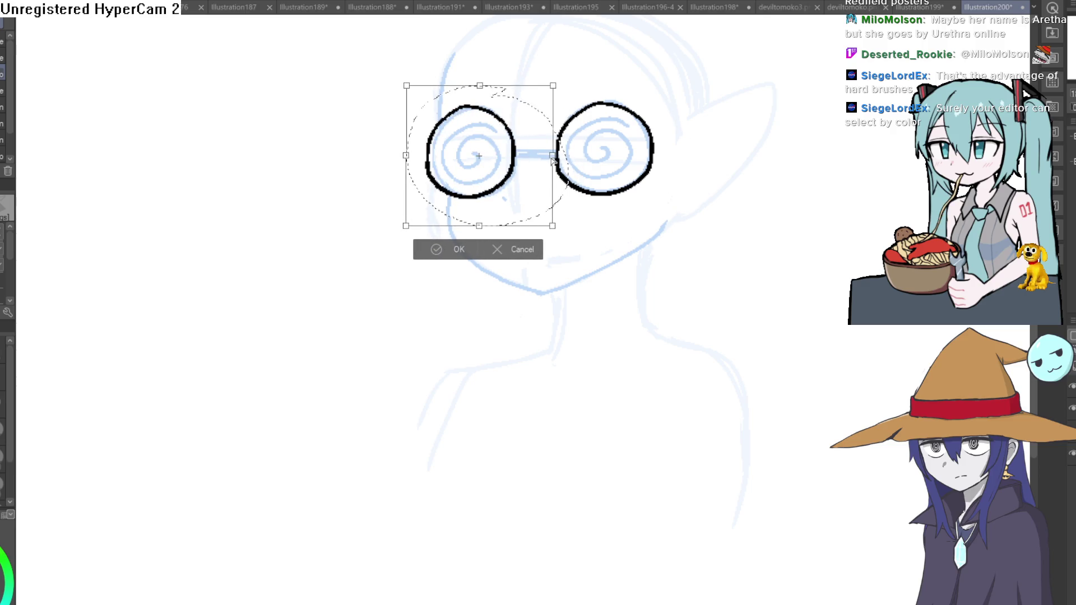
key(Return)
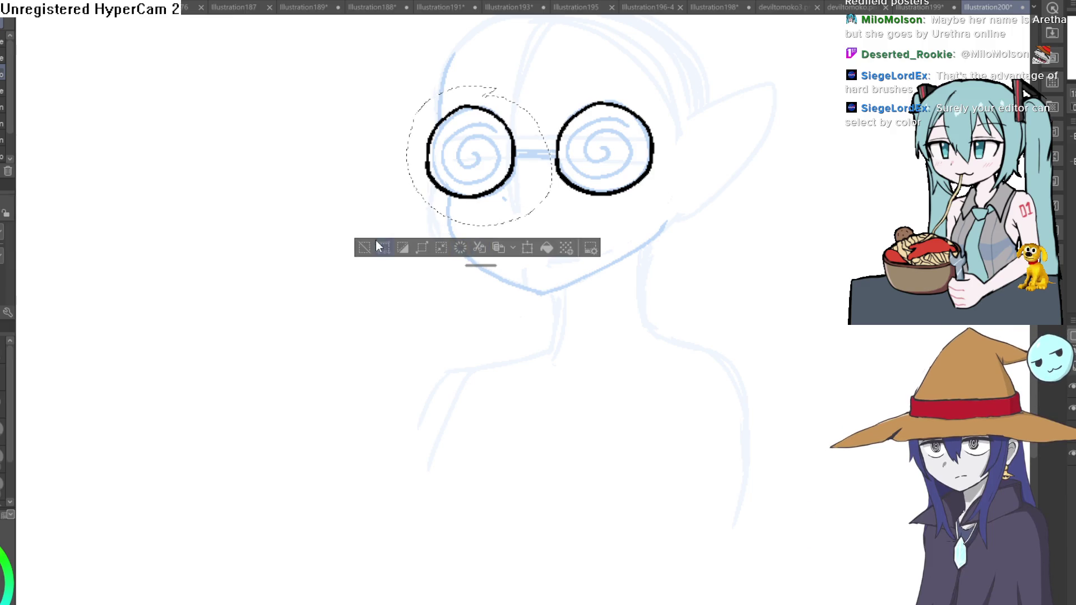
key(ctrl+d)
drag(617, 131, 642, 140)
click(641, 140)
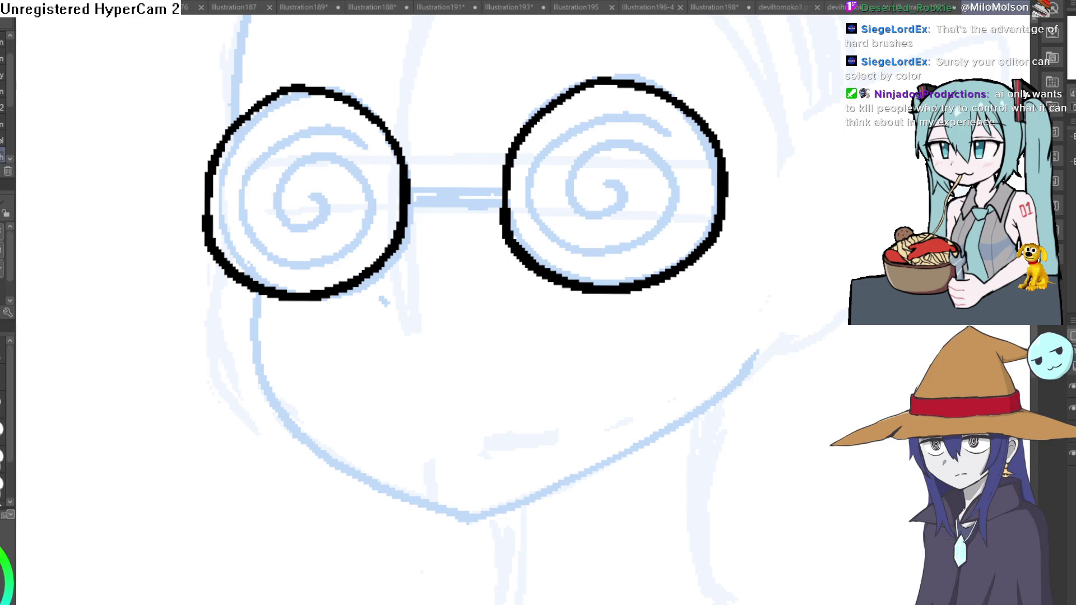
Ink spirals inside the right and left lens rims, redoing a misplaced stroke
mouse_move(668, 132)
mouse_down()
mouse_move(627, 109)
mouse_move(657, 124)
mouse_move(546, 152)
mouse_move(605, 263)
mouse_move(664, 169)
mouse_move(574, 181)
mouse_move(621, 186)
mouse_up()
key(ctrl+z)
mouse_move(362, 138)
mouse_down()
mouse_move(337, 123)
mouse_move(238, 211)
mouse_move(367, 238)
mouse_move(320, 159)
mouse_move(328, 215)
mouse_move(312, 184)
mouse_up()
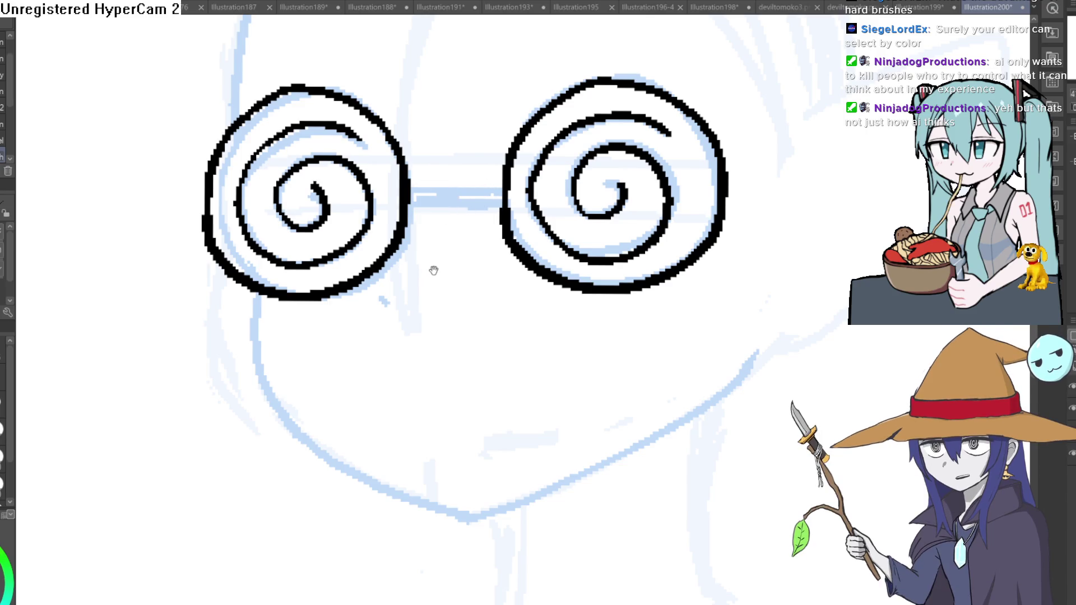
drag(454, 260, 439, 281)
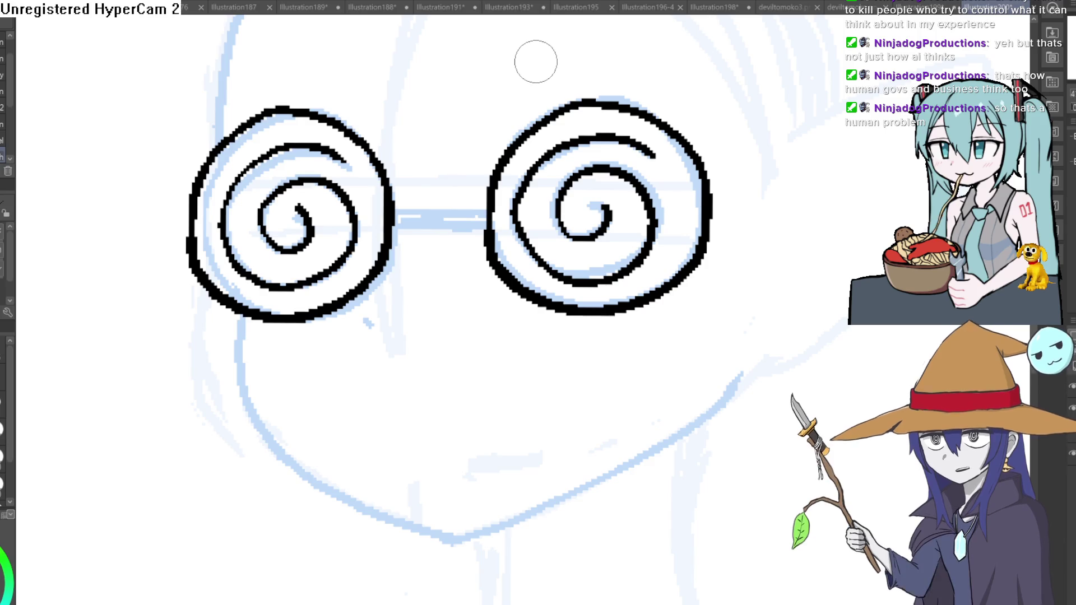
Draw the bridge joining the two lenses
mouse_move(392, 215)
mouse_down()
mouse_move(480, 212)
mouse_move(488, 227)
mouse_move(463, 203)
mouse_move(393, 208)
mouse_move(401, 227)
mouse_move(486, 234)
mouse_up()
key(ctrl+z)
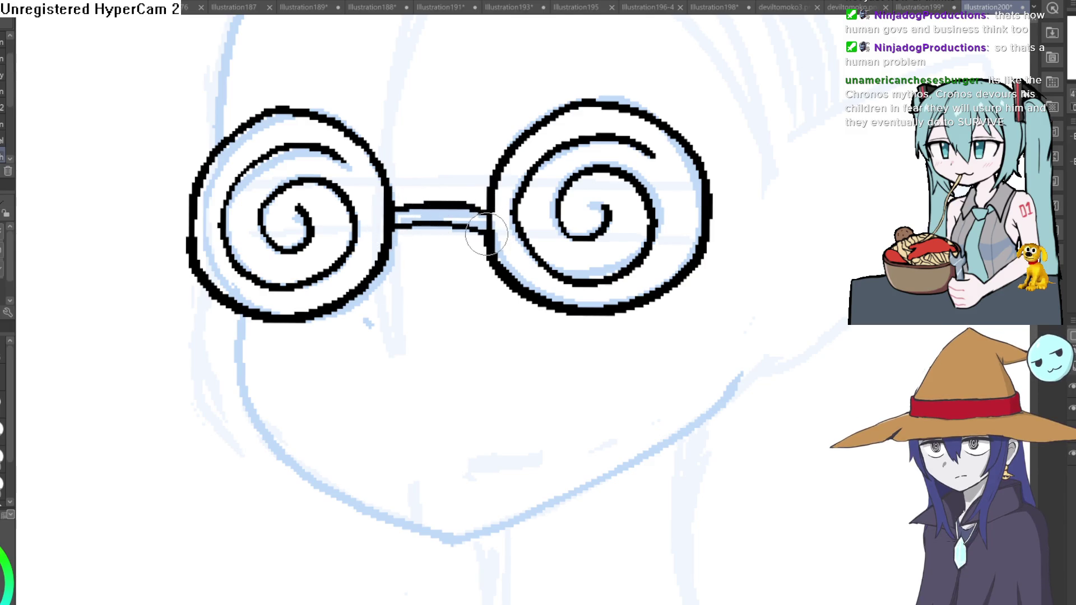
scroll(779, 233, down, 4)
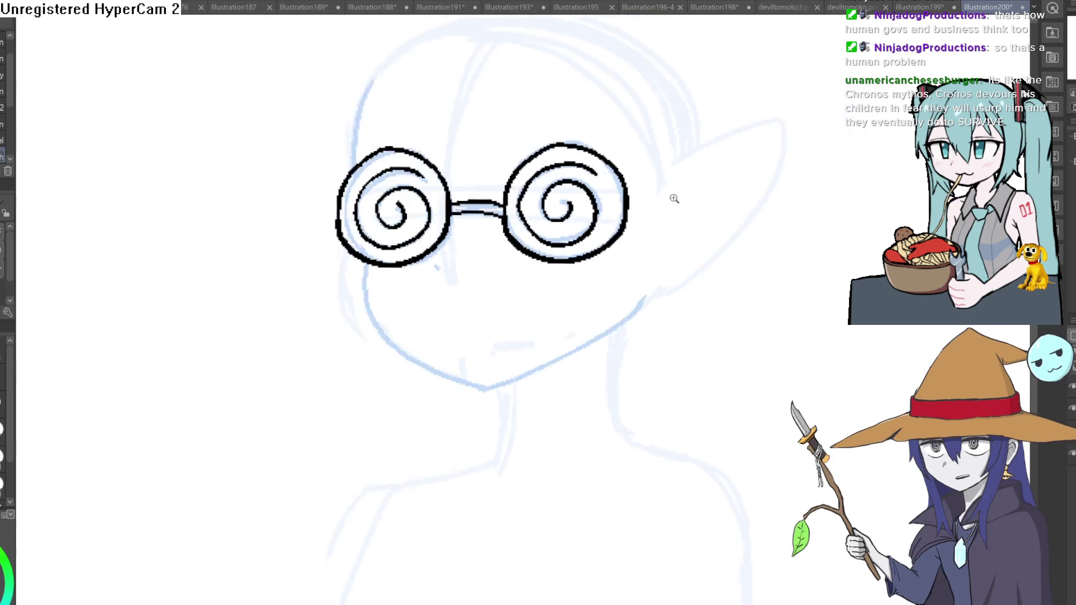
Ink the pointed elf ear outline, retrying the upper edge until it looks right
mouse_move(573, 242)
mouse_down()
mouse_move(687, 180)
mouse_move(672, 235)
mouse_move(572, 330)
mouse_up()
key(ctrl+z)
key(ctrl+z)
mouse_move(576, 232)
mouse_down()
mouse_move(680, 186)
mouse_move(624, 305)
mouse_move(586, 331)
mouse_up()
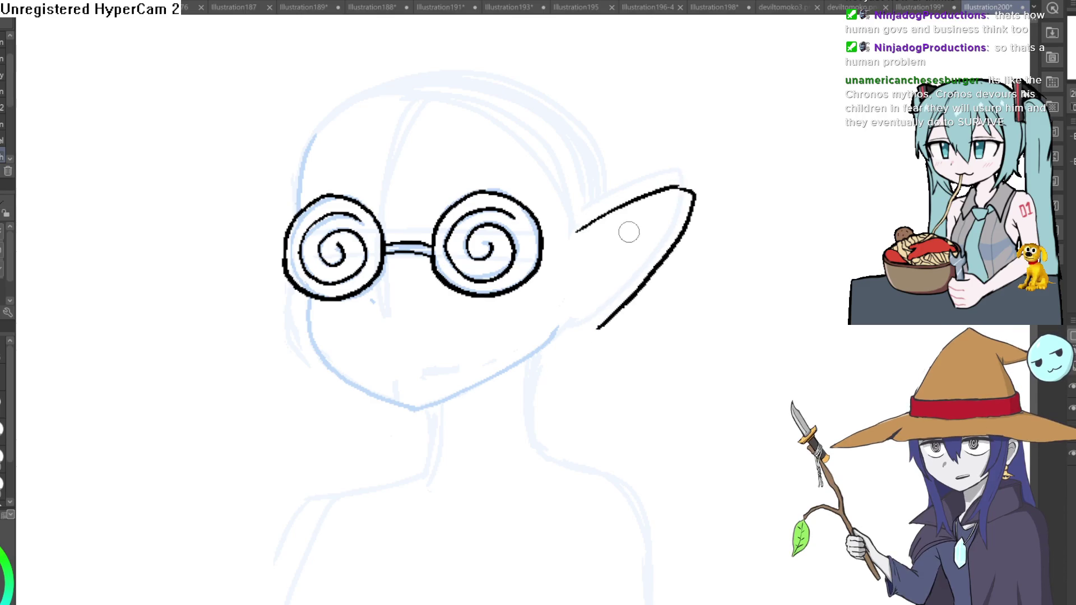
key(ctrl+z)
key(ctrl+z)
mouse_move(576, 231)
mouse_down()
mouse_move(659, 192)
mouse_move(689, 204)
mouse_move(583, 330)
mouse_move(560, 332)
mouse_up()
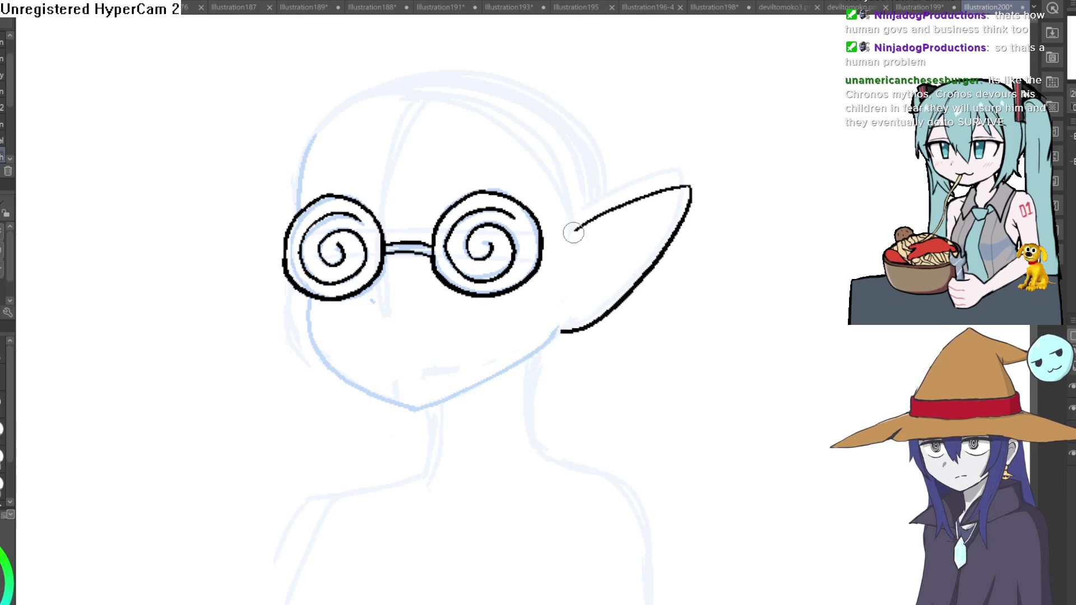
Draw a smooth glasses arm from the right lens to the ear
drag(543, 240, 586, 228)
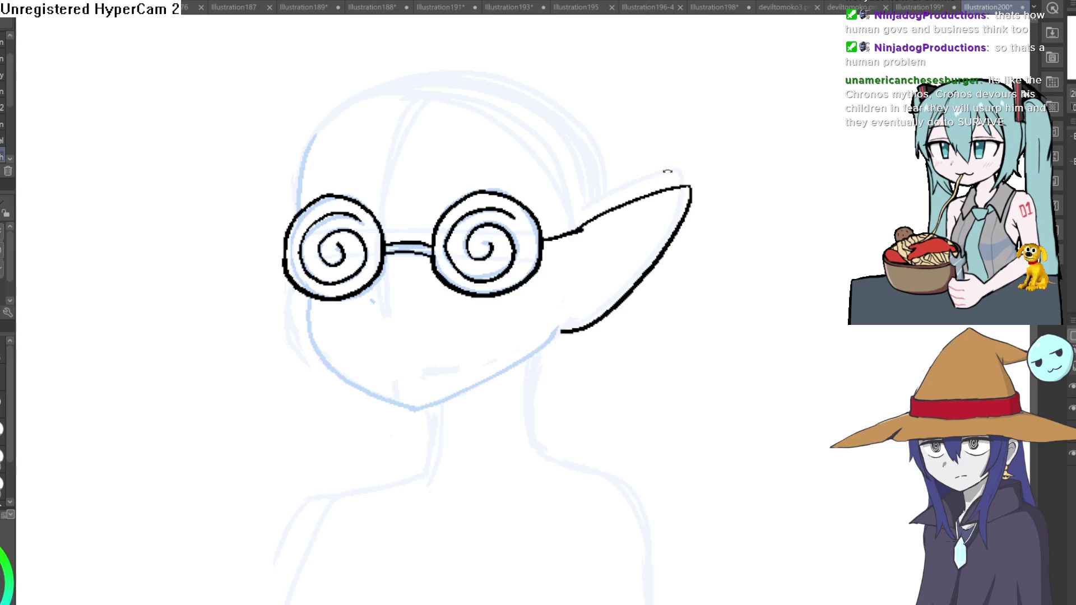
drag(667, 171, 559, 146)
key(ctrl+z)
mouse_move(510, 216)
mouse_down()
mouse_move(496, 228)
mouse_move(697, 272)
mouse_move(630, 127)
mouse_up()
Ink the jawline down to the chin and a hair stroke beside the left lens
drag(381, 184, 384, 189)
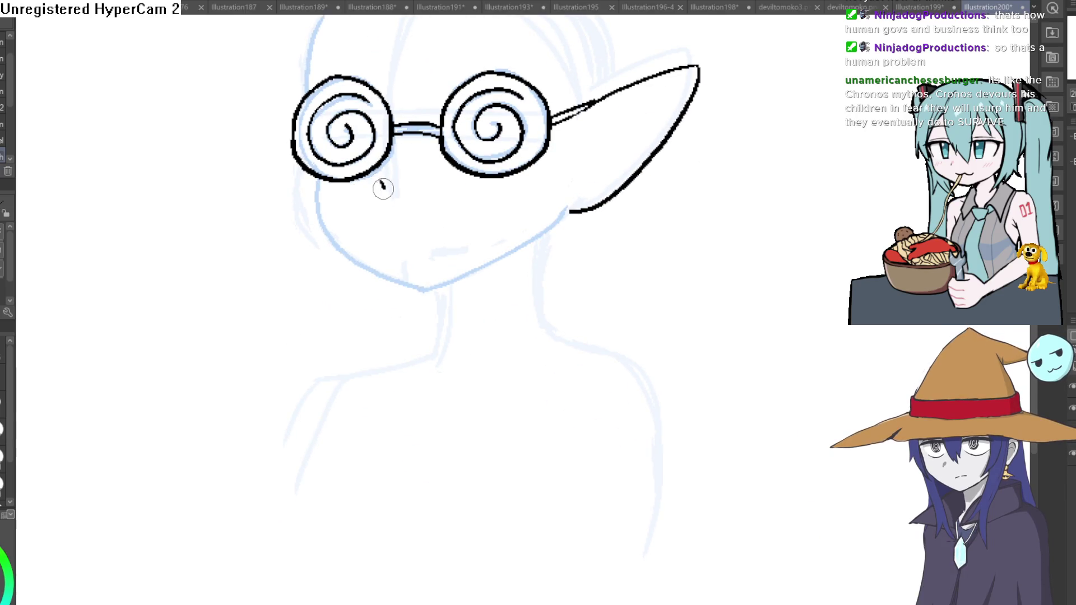
mouse_move(319, 178)
mouse_down()
mouse_move(330, 224)
mouse_move(386, 277)
mouse_move(511, 260)
mouse_move(567, 210)
mouse_move(425, 289)
mouse_up()
key(ctrl+z)
drag(586, 227, 573, 333)
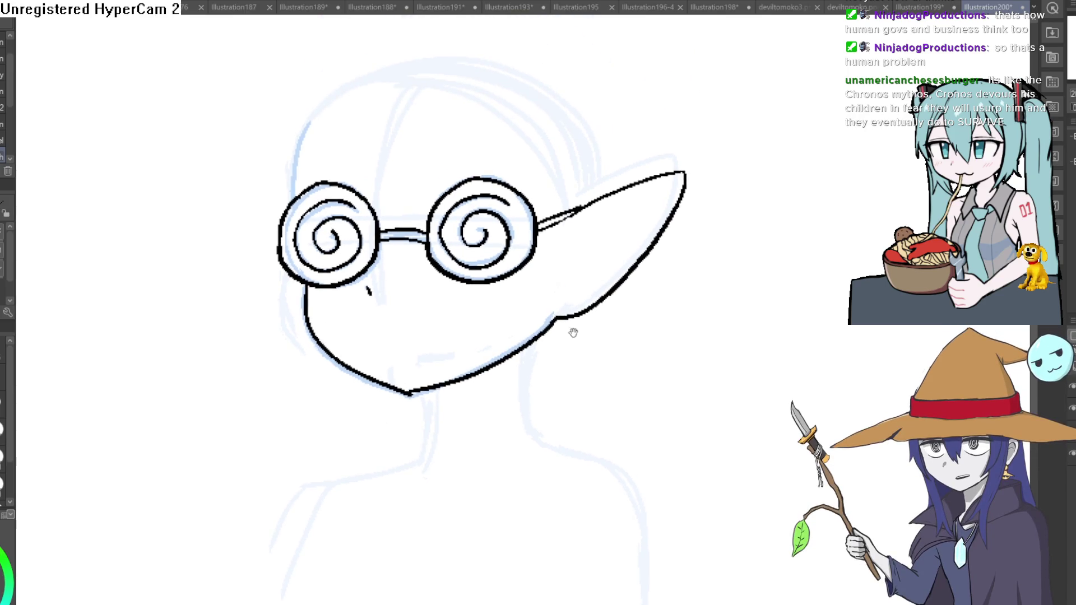
drag(296, 194, 308, 124)
mouse_move(495, 125)
mouse_down()
mouse_move(479, 71)
mouse_move(464, 131)
mouse_move(470, 56)
mouse_move(550, 185)
mouse_up()
scroll(551, 185, down, 4)
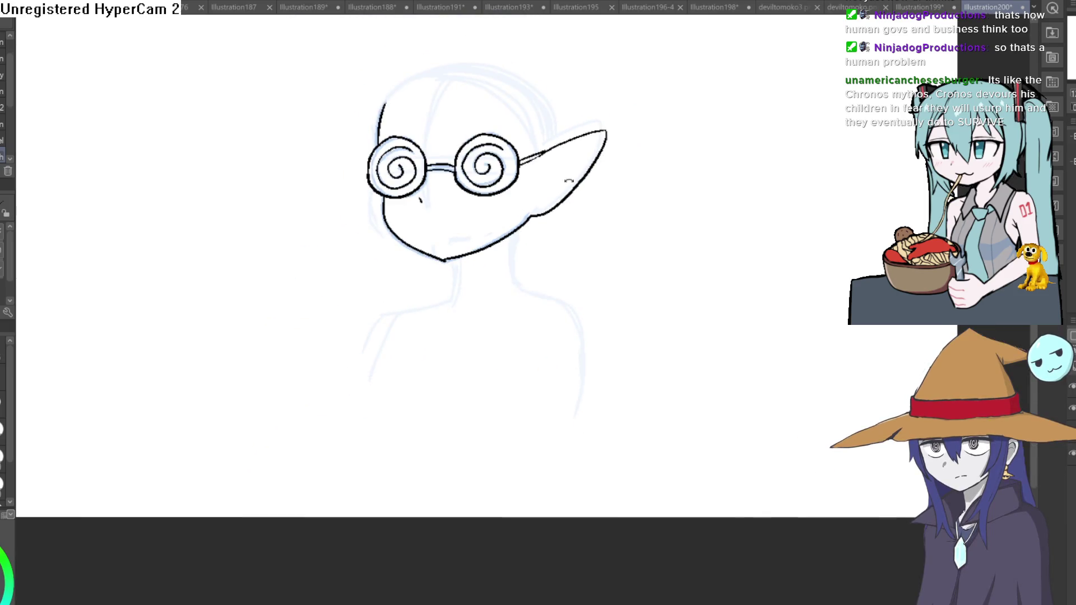
Add the inner fold and detail lines inside the elf ear
drag(578, 175, 578, 161)
scroll(578, 161, up, 5)
mouse_move(479, 186)
mouse_down()
mouse_move(673, 92)
mouse_move(651, 142)
mouse_move(631, 130)
mouse_move(497, 259)
mouse_move(483, 290)
mouse_up()
drag(496, 273, 563, 218)
scroll(580, 134, down, 5)
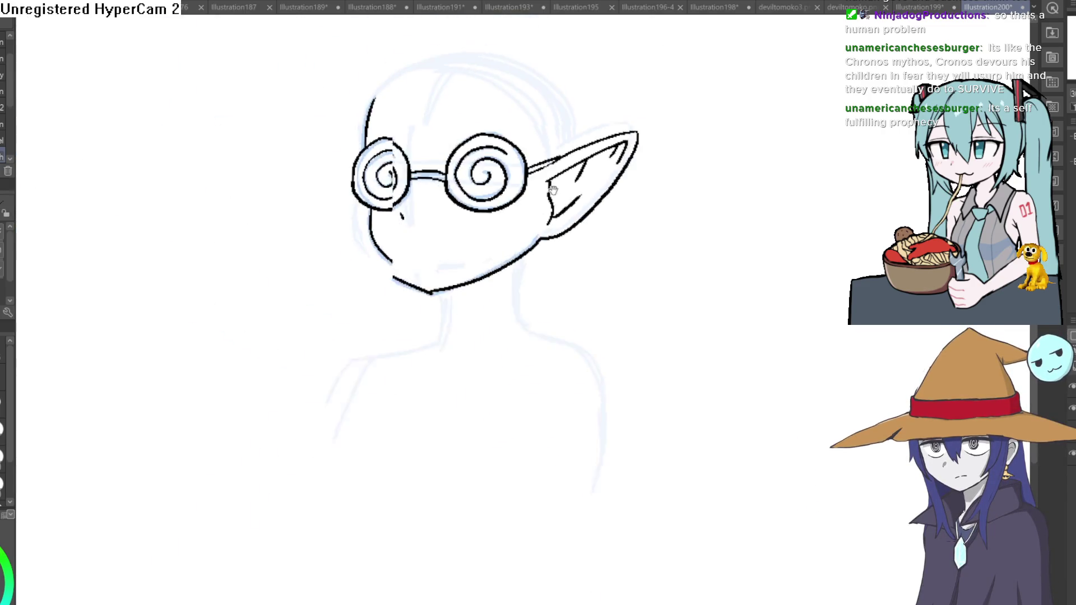
scroll(486, 173, up, 5)
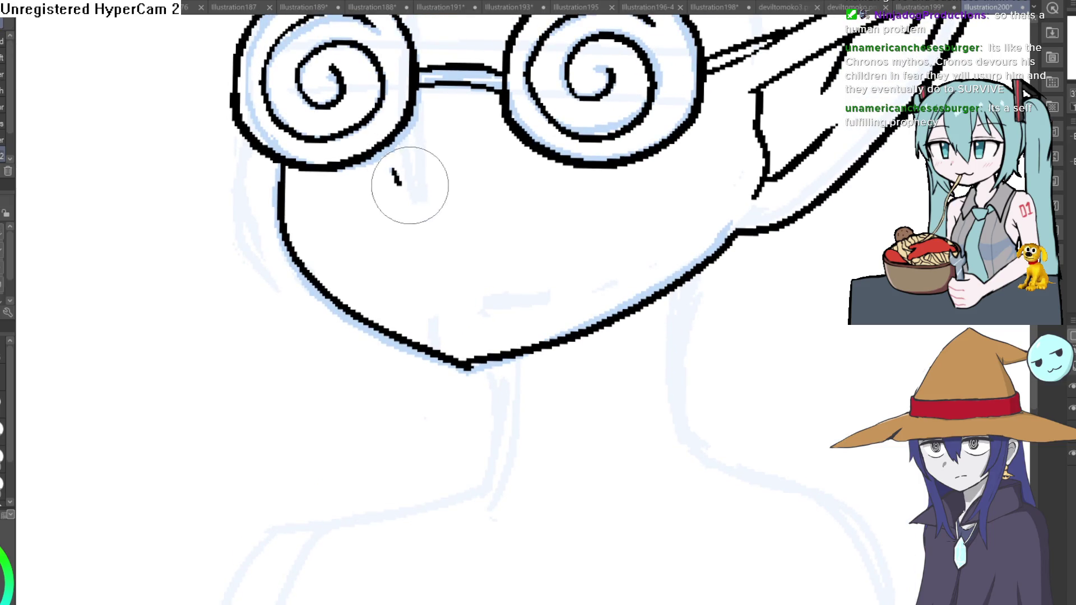
Ink the mouth line across the lower face and a pointed fang on its left
drag(549, 247, 471, 212)
mouse_move(323, 255)
mouse_down()
mouse_move(373, 238)
mouse_move(527, 260)
mouse_move(499, 216)
mouse_move(524, 260)
mouse_up()
mouse_move(336, 247)
mouse_down()
mouse_move(303, 203)
mouse_move(307, 255)
mouse_move(416, 242)
mouse_up()
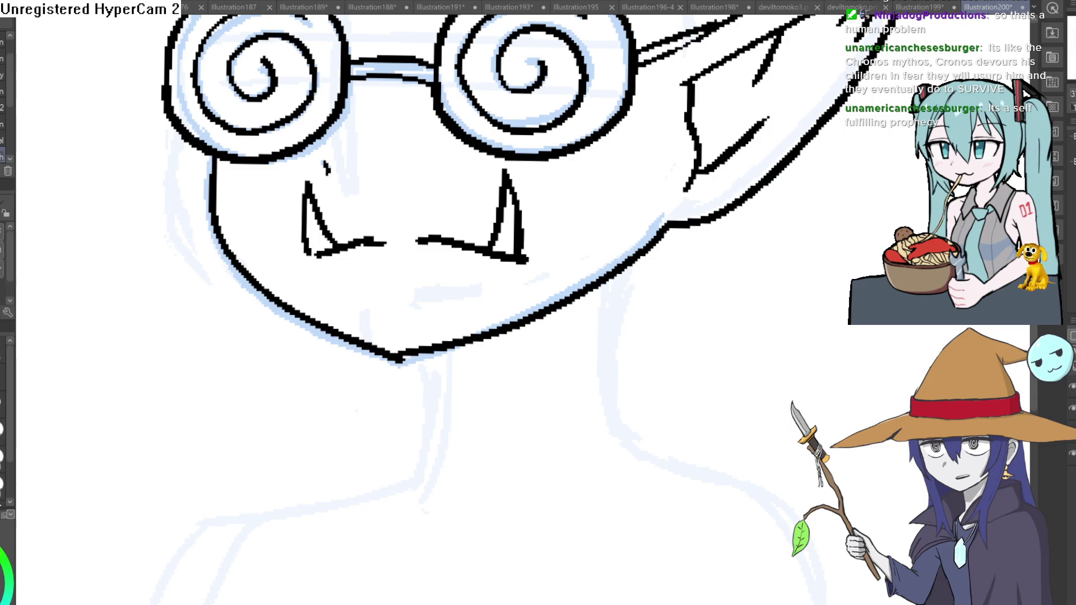
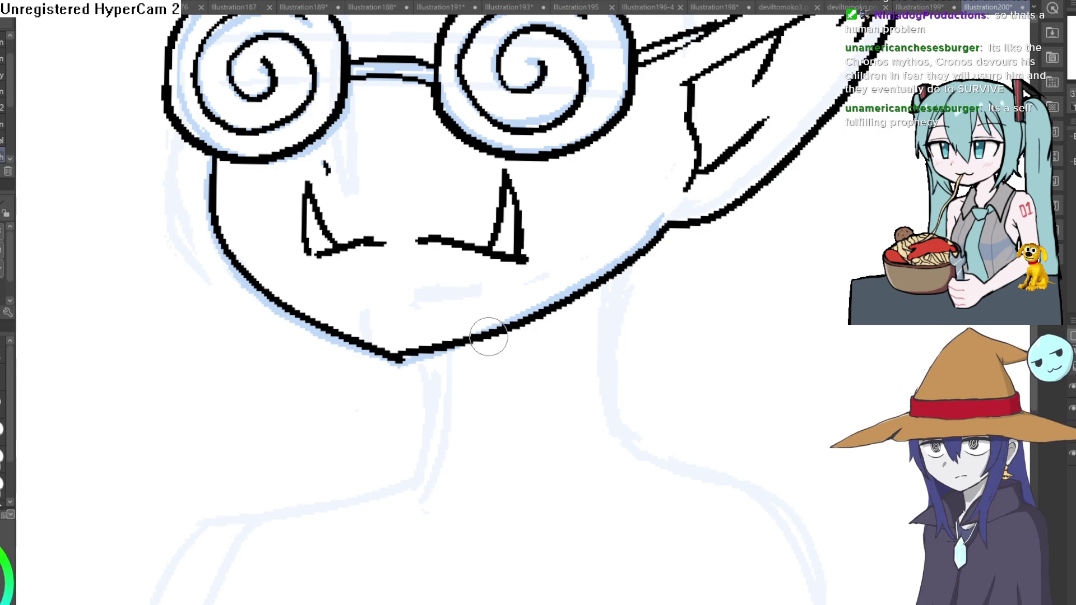
Thicken the chin line right of its point and ink the right side of the neck
drag(405, 356, 448, 344)
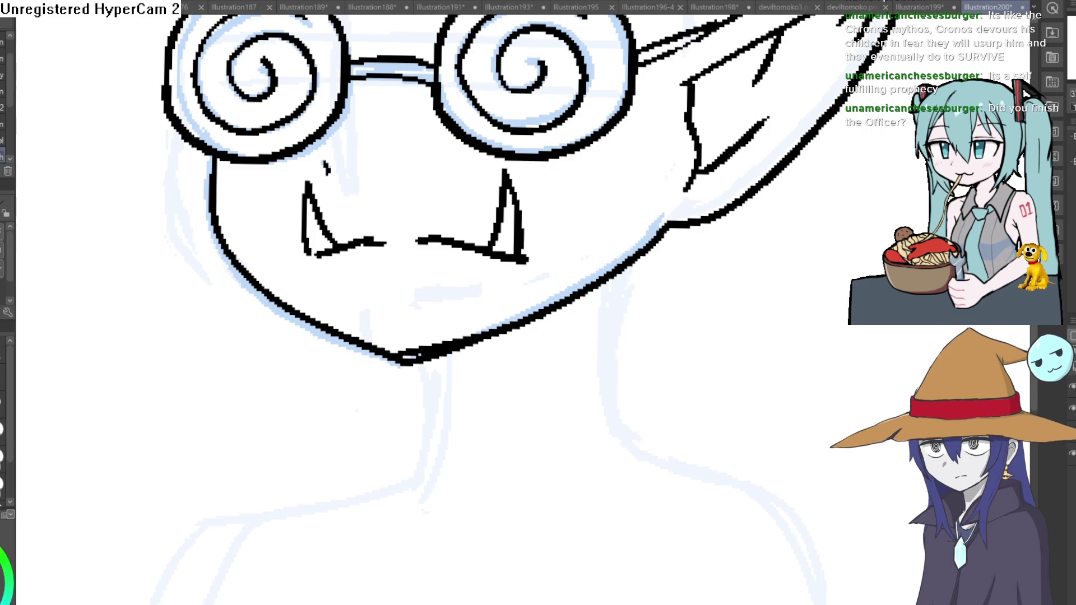
drag(643, 254, 635, 453)
Ink the left and right neck lines running down from the jaw
mouse_move(445, 354)
mouse_down()
mouse_move(439, 426)
mouse_move(410, 510)
mouse_up()
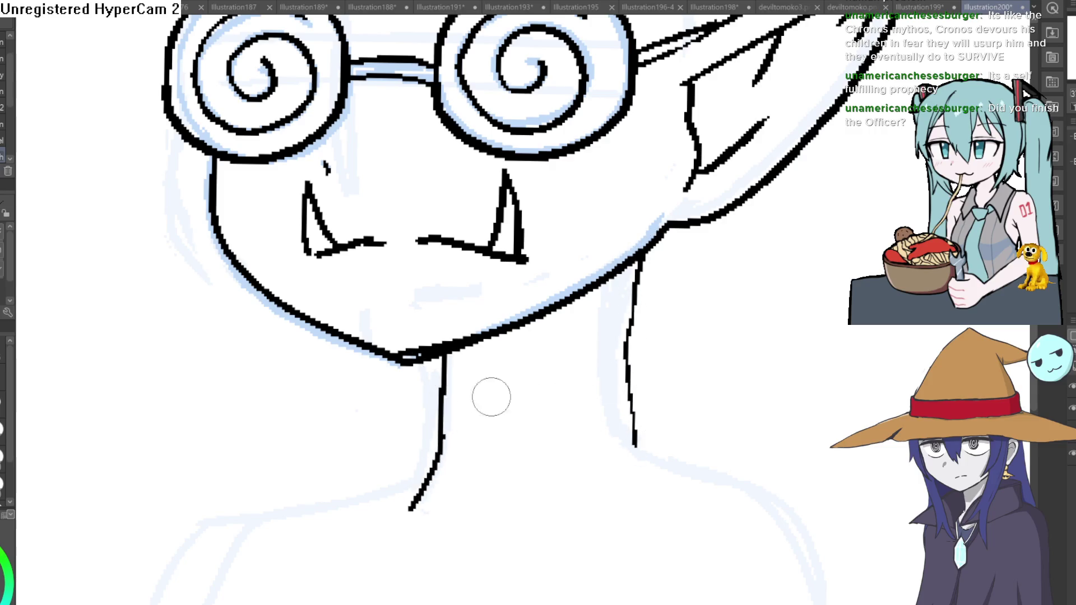
drag(621, 281, 571, 445)
drag(680, 362, 603, 233)
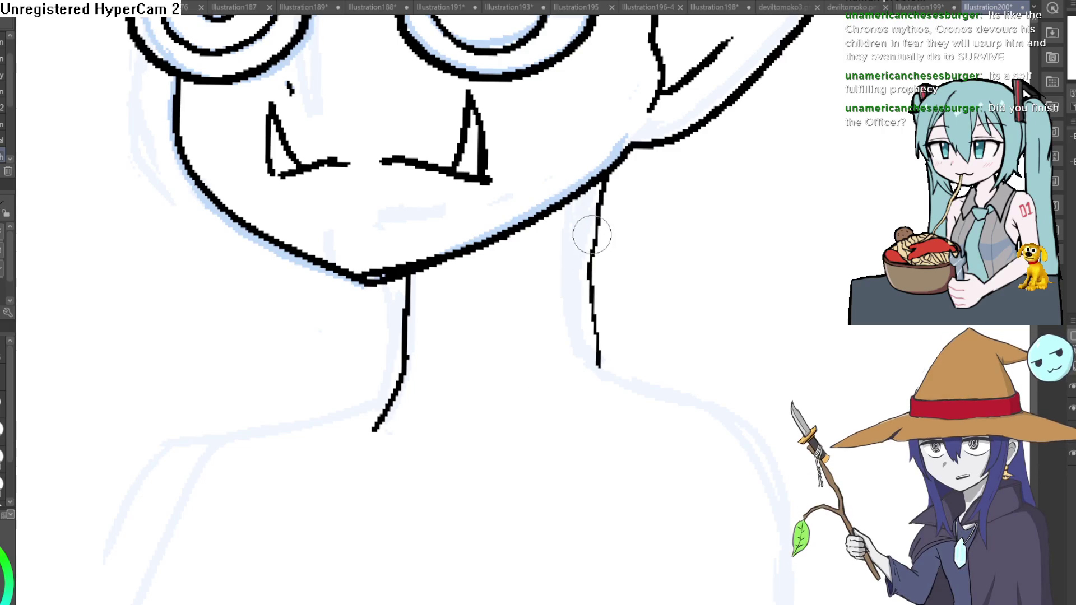
drag(535, 371, 509, 423)
scroll(510, 423, down, 3)
scroll(564, 258, up, 2)
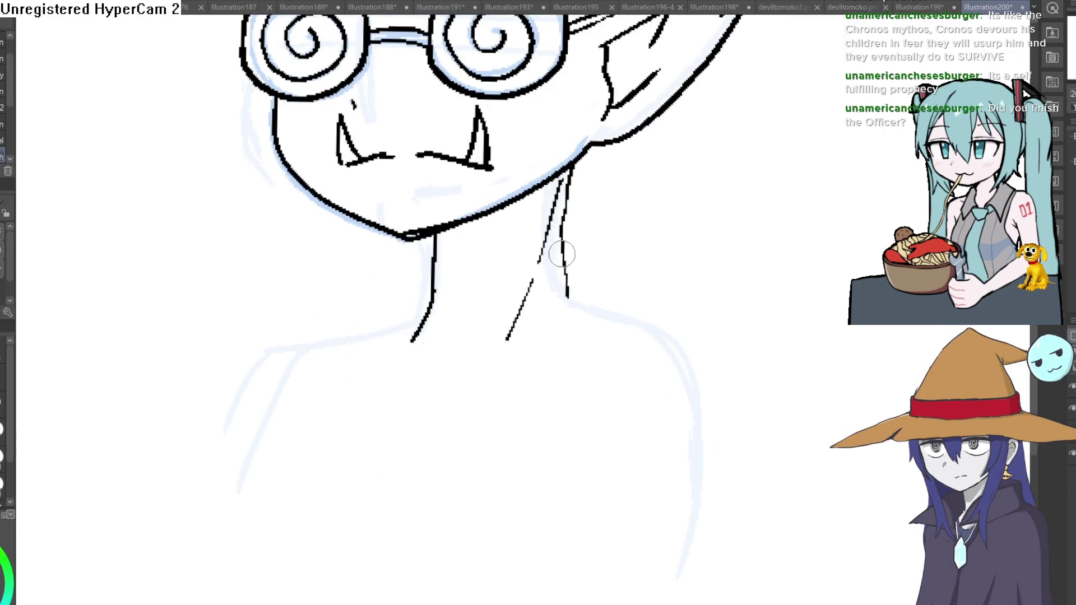
Draw the left and right shoulder lines out from the neck and view the whole bust
drag(564, 259, 699, 328)
mouse_move(429, 311)
mouse_down()
mouse_move(344, 327)
mouse_move(232, 412)
mouse_up()
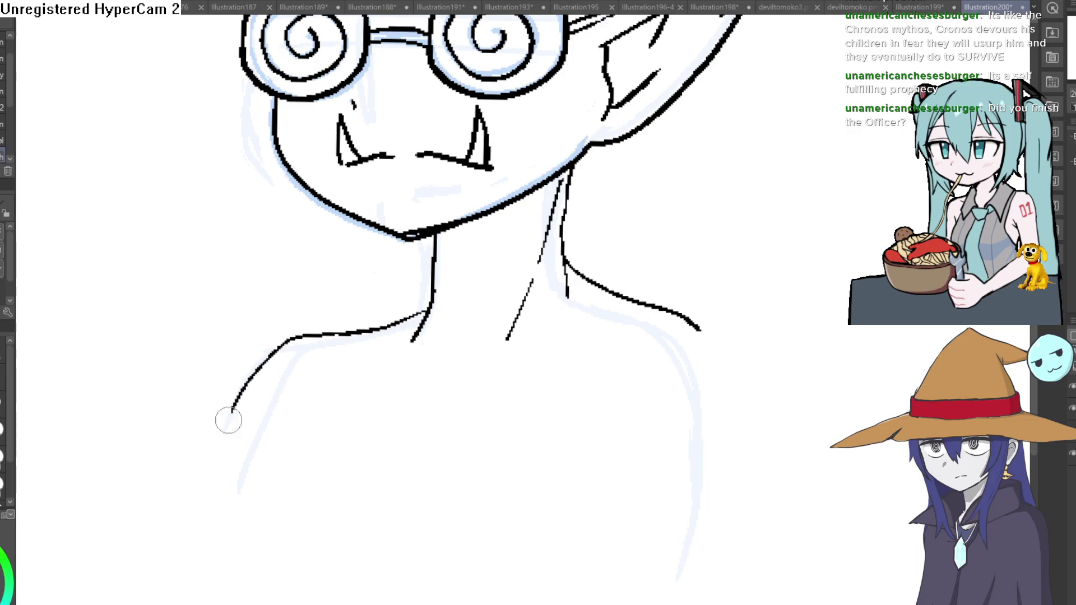
drag(695, 327, 750, 446)
scroll(778, 360, down, 5)
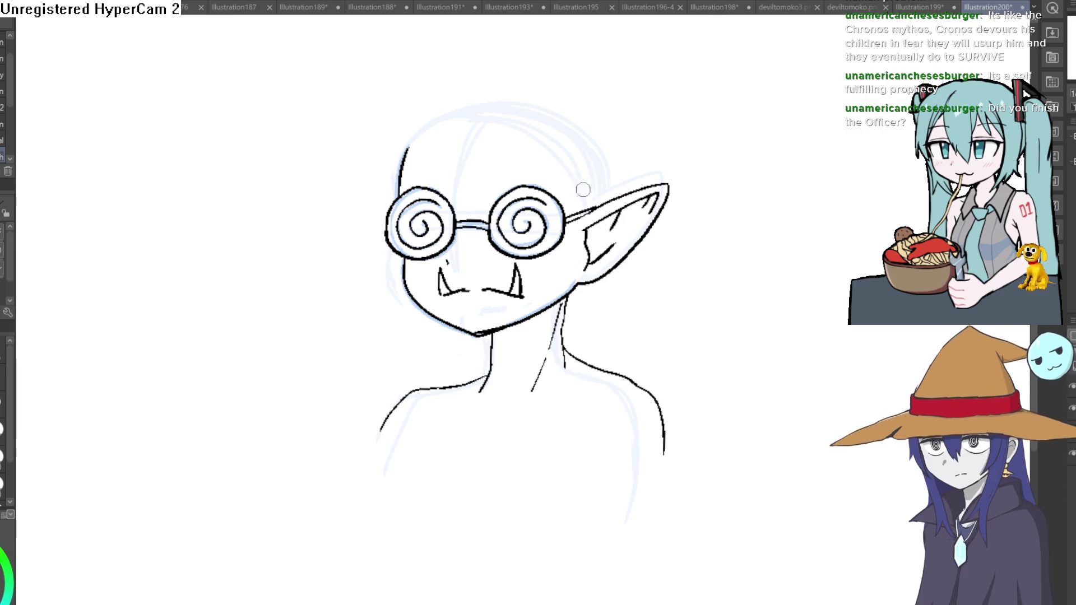
scroll(544, 165, up, 5)
Erase the right and left fangs beside the mouth with the eraser (E)
drag(572, 178, 663, 152)
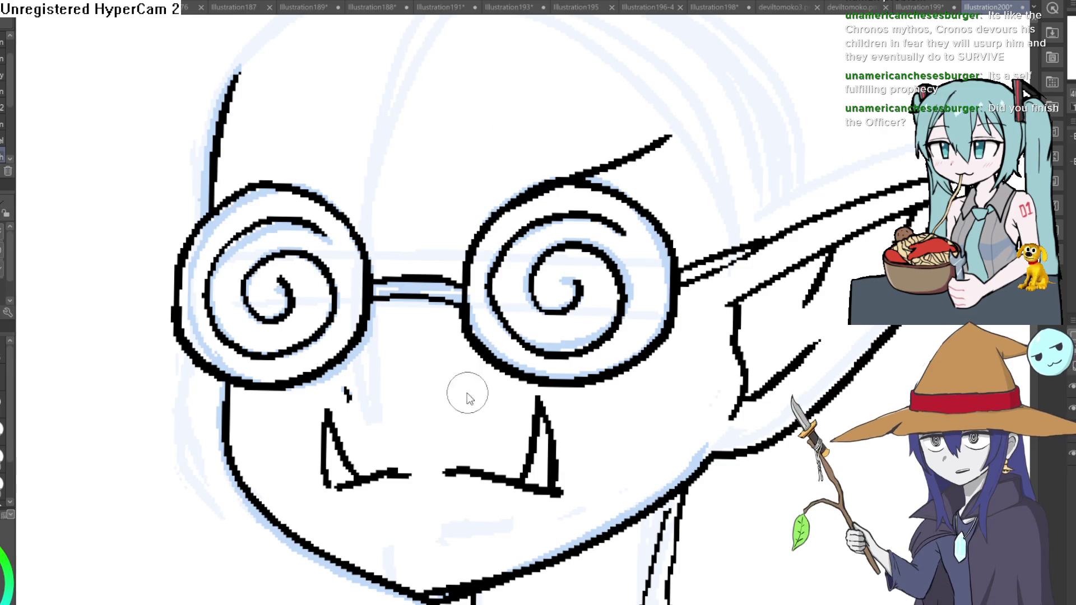
drag(469, 392, 437, 293)
key(e)
mouse_move(507, 288)
mouse_down()
mouse_move(510, 319)
mouse_move(492, 319)
mouse_up()
mouse_move(305, 337)
mouse_down()
mouse_move(307, 354)
mouse_move(308, 312)
mouse_move(403, 280)
mouse_move(446, 282)
mouse_move(377, 312)
mouse_move(524, 235)
mouse_up()
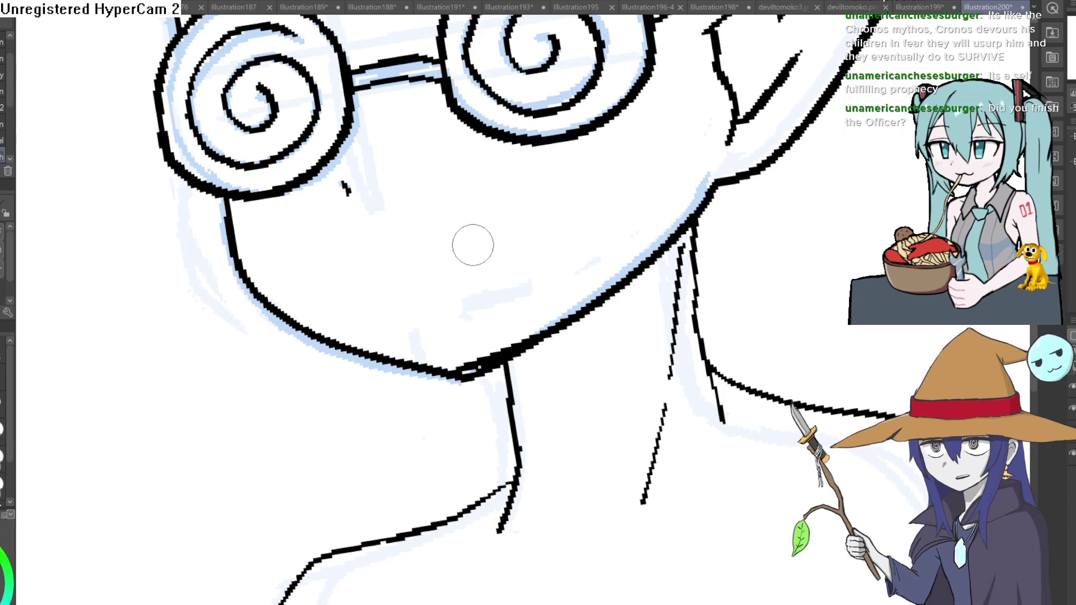
drag(468, 232, 569, 201)
Redraw the mouth as a straight, thicker line across the face, undoing curved attempts
drag(413, 245, 335, 274)
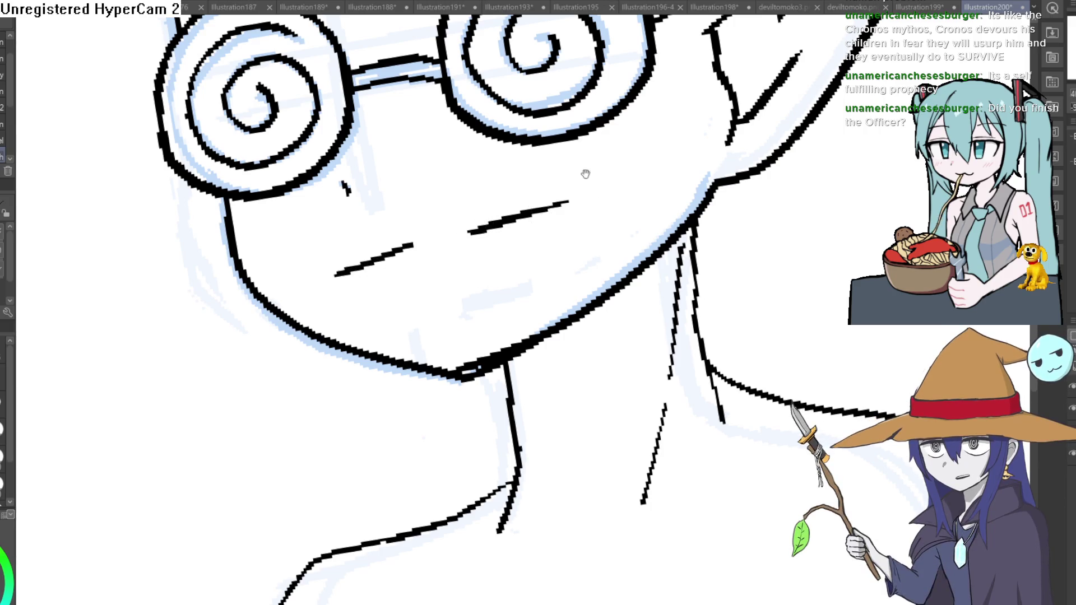
drag(586, 174, 639, 187)
key(ctrl+z)
key(ctrl+z)
mouse_move(359, 244)
mouse_down()
mouse_move(434, 239)
mouse_move(363, 253)
mouse_up()
key(ctrl+z)
key(ctrl+z)
drag(447, 240, 364, 260)
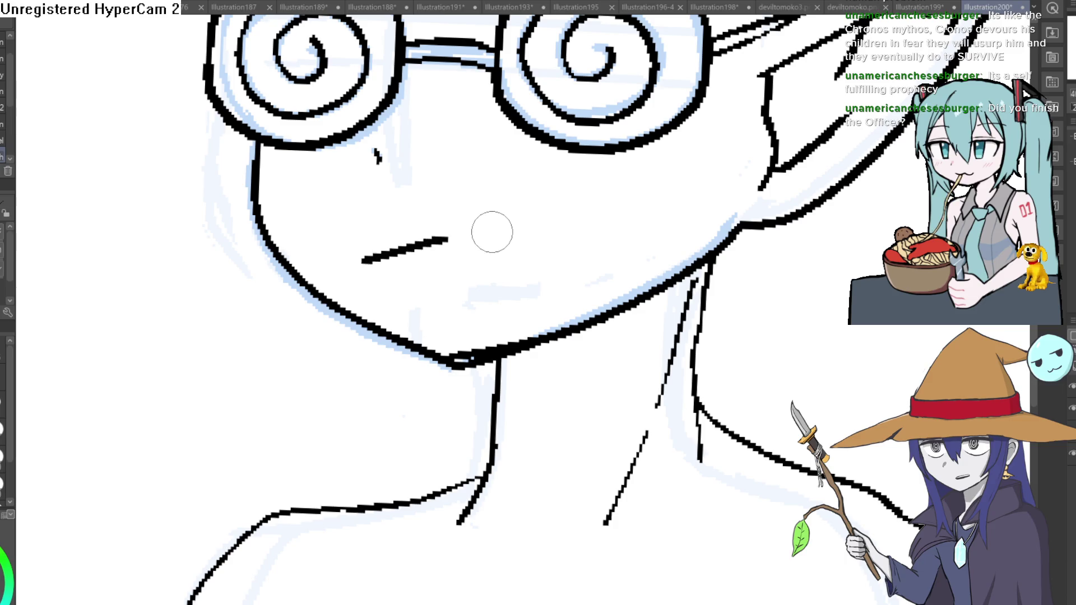
drag(492, 232, 584, 236)
mouse_move(461, 238)
mouse_down()
mouse_move(497, 230)
mouse_move(443, 263)
mouse_move(463, 303)
mouse_up()
Add two buck teeth under the mouth and an upturned fang stroke at its right end
drag(474, 240, 475, 299)
mouse_move(516, 241)
mouse_down()
mouse_move(497, 299)
mouse_move(476, 287)
mouse_move(482, 294)
mouse_move(453, 304)
mouse_up()
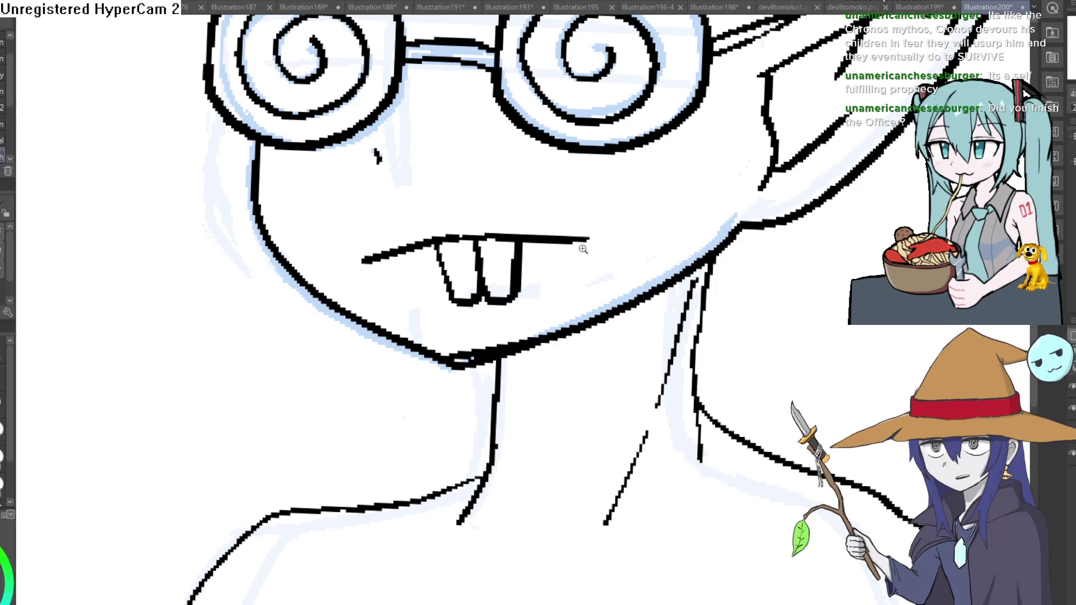
scroll(583, 249, down, 2)
scroll(568, 231, up, 4)
mouse_move(558, 242)
mouse_down()
mouse_move(586, 233)
mouse_move(553, 187)
mouse_move(589, 228)
mouse_up()
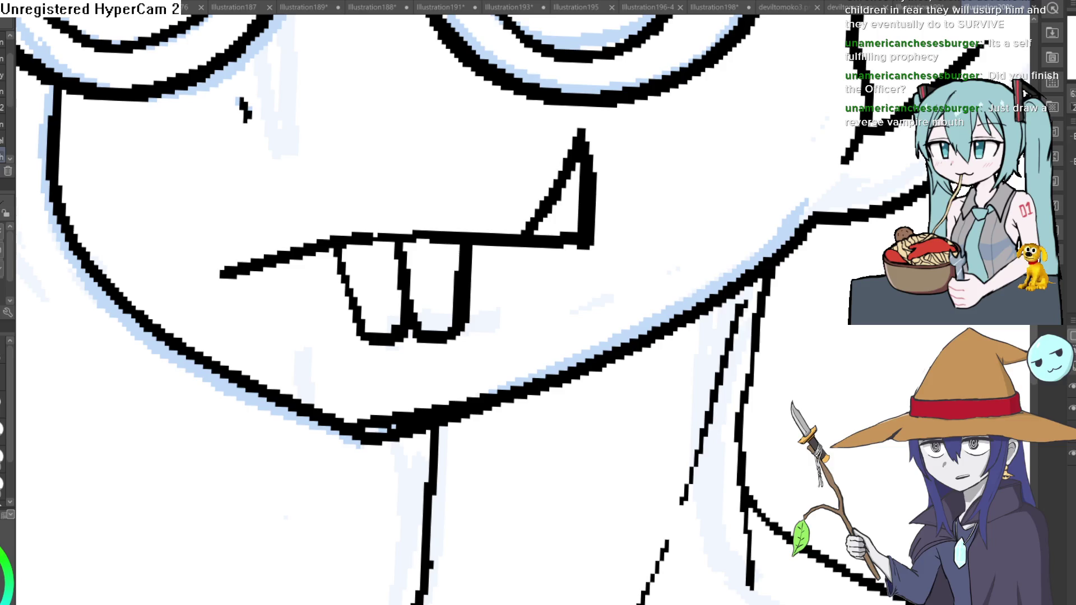
Draw a fang at the mouth's left end and thicken the long mouth line
mouse_move(289, 246)
mouse_down()
mouse_move(217, 157)
mouse_move(223, 252)
mouse_move(195, 278)
mouse_up()
drag(581, 243, 619, 243)
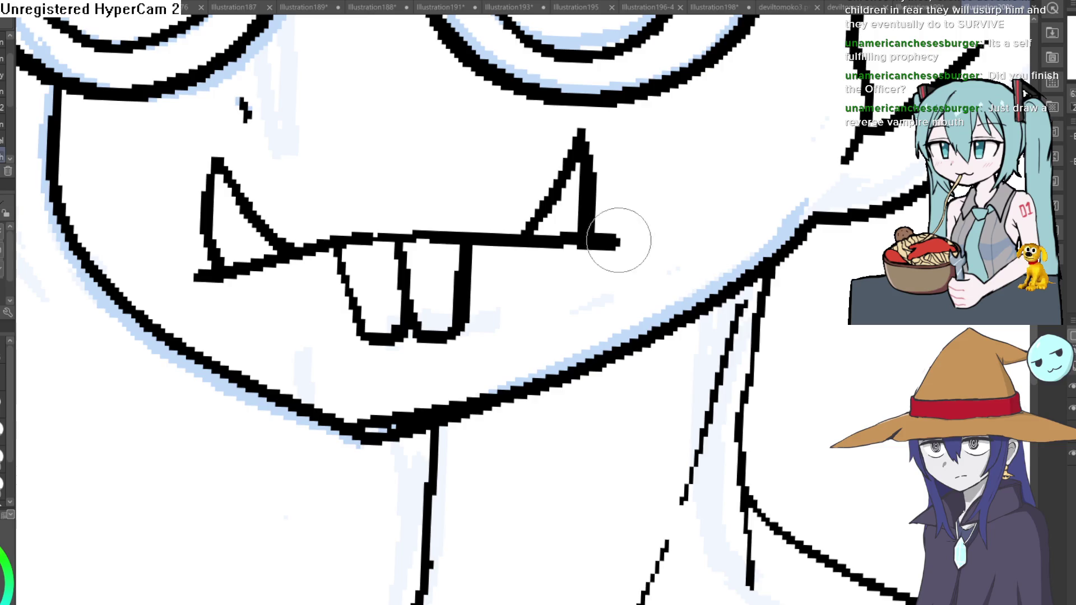
scroll(619, 240, down, 10)
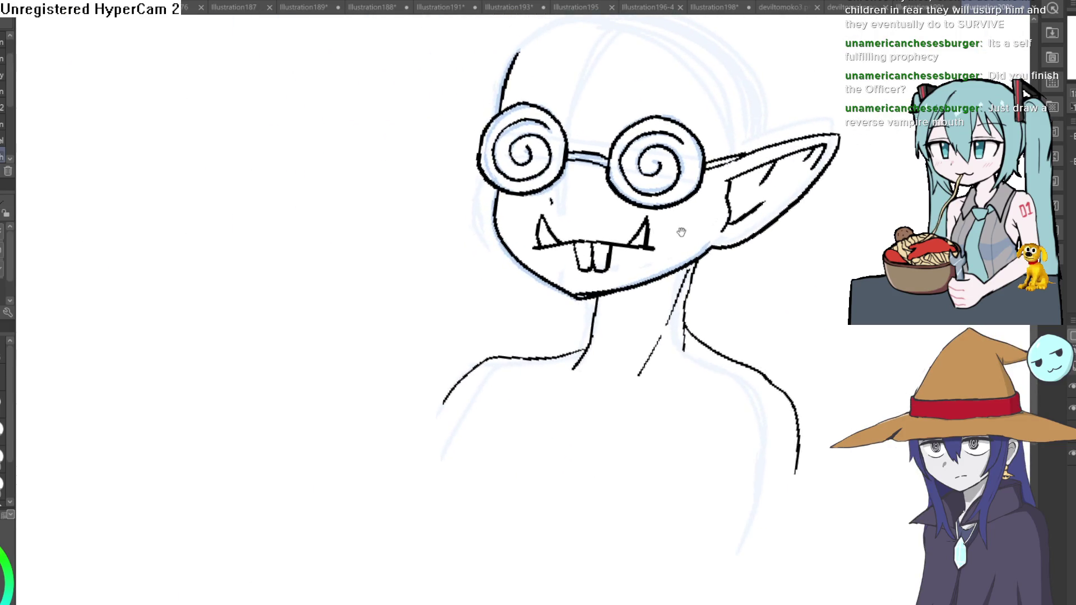
scroll(622, 243, up, 10)
drag(623, 243, 661, 318)
mouse_move(597, 251)
mouse_down()
mouse_move(629, 409)
mouse_move(583, 224)
mouse_up()
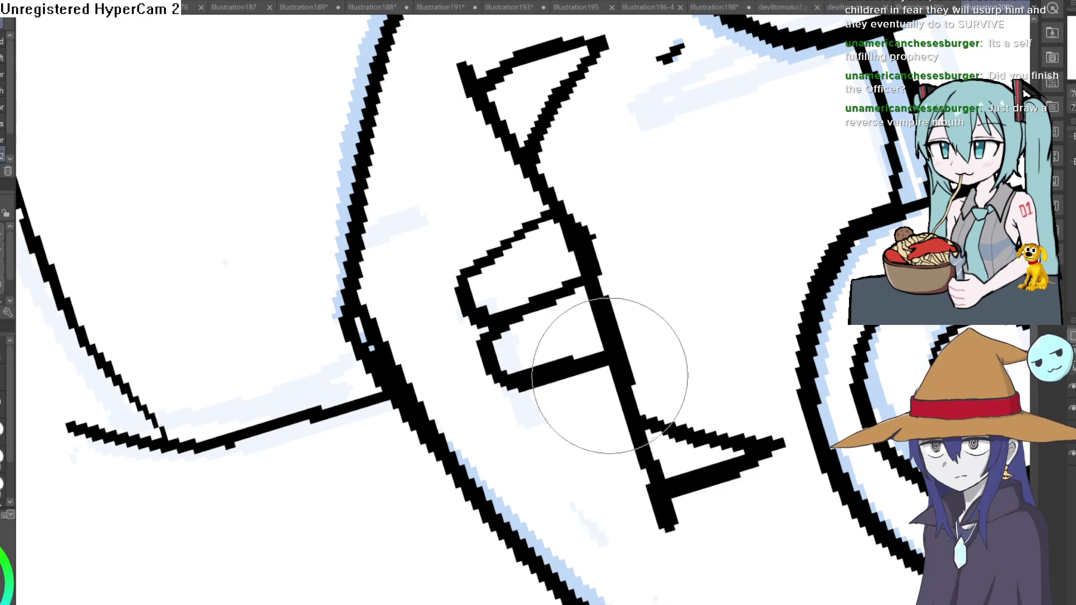
Reset the view rotation, recentre the bust, and erase both fangs from the mouth
scroll(613, 173, down, 5)
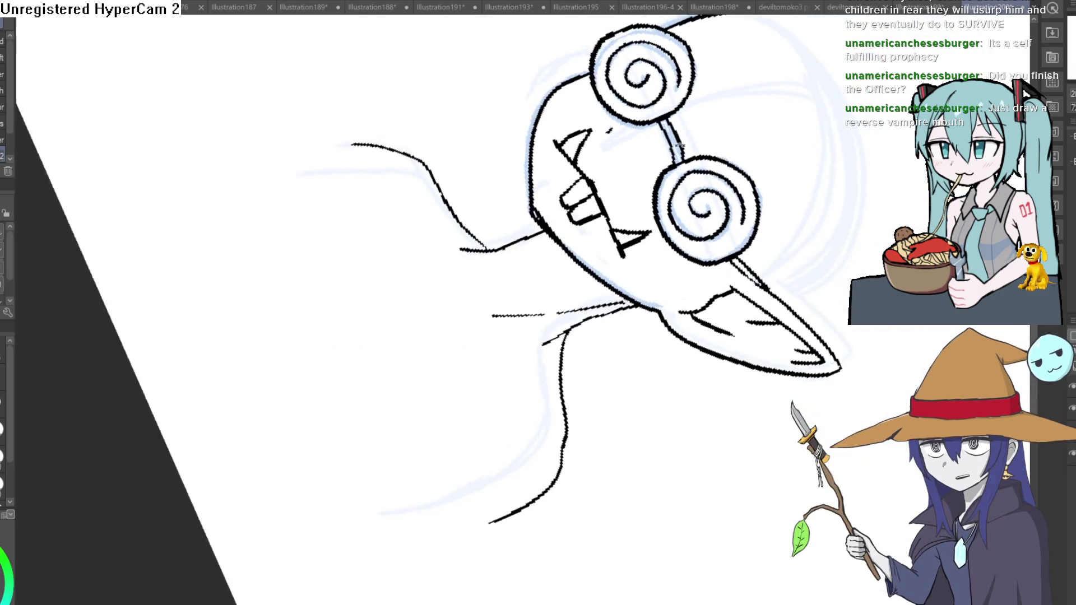
scroll(679, 144, down, 5)
drag(561, 168, 537, 176)
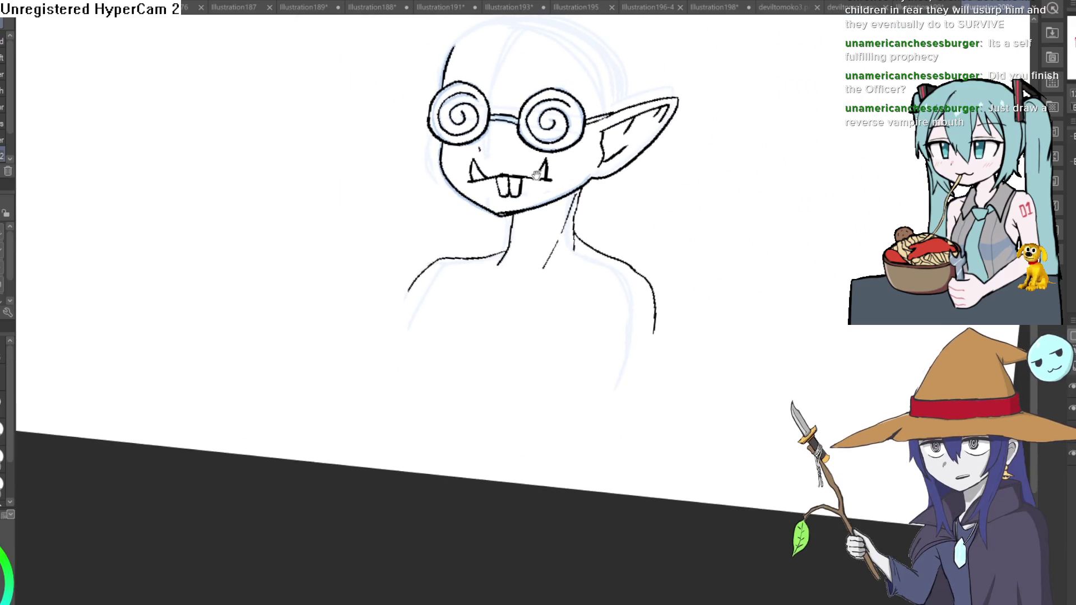
scroll(536, 175, up, 5)
drag(663, 135, 421, 253)
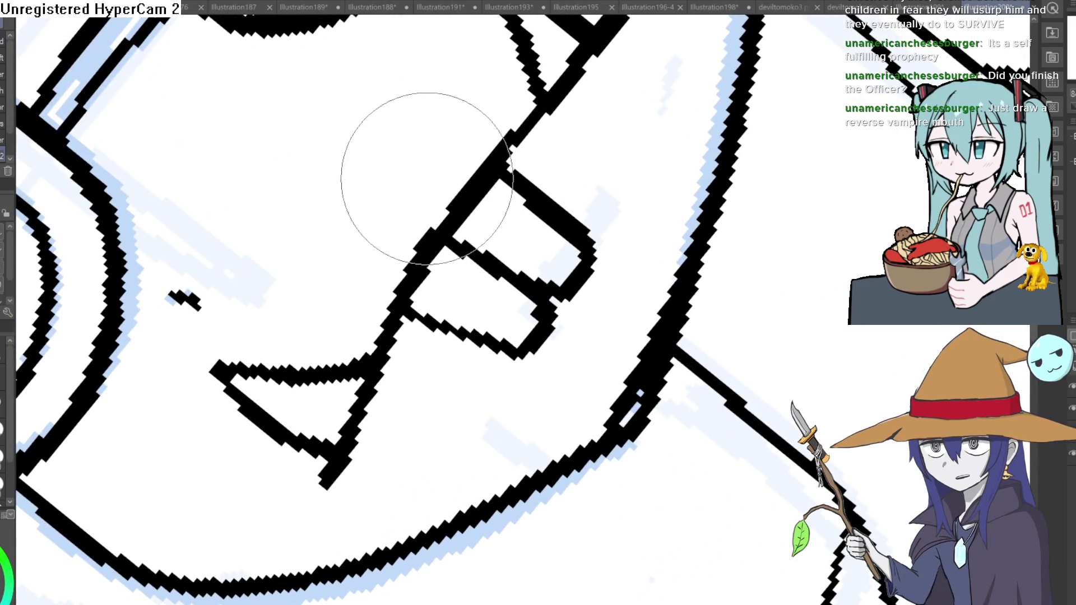
scroll(427, 178, down, 3)
key(ctrl+at)
mouse_move(729, 273)
mouse_down()
mouse_move(634, 150)
mouse_move(601, 176)
mouse_up()
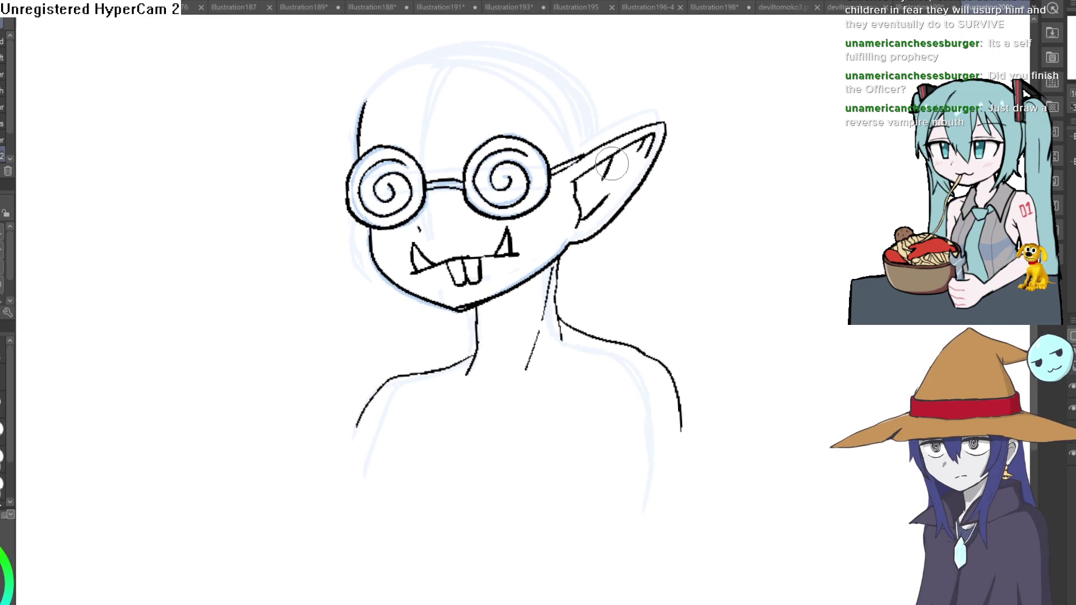
key(e)
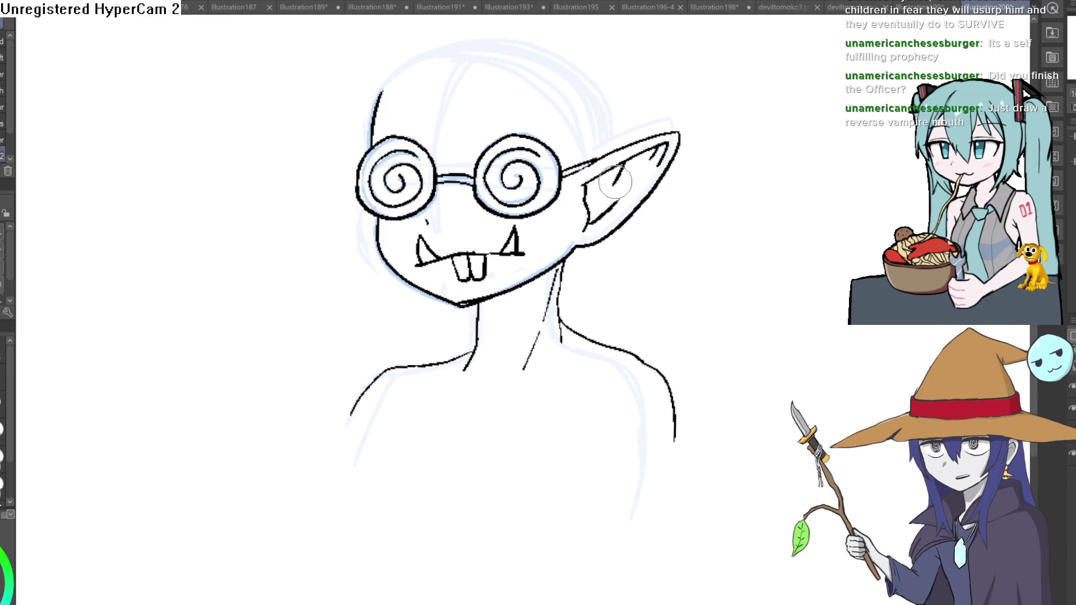
scroll(600, 197, up, 5)
mouse_move(390, 283)
mouse_down()
mouse_move(409, 337)
mouse_move(408, 294)
mouse_move(559, 255)
mouse_move(625, 257)
mouse_move(624, 190)
mouse_move(577, 228)
mouse_move(559, 214)
mouse_move(531, 224)
mouse_move(546, 180)
mouse_move(547, 192)
mouse_move(348, 301)
mouse_move(593, 208)
mouse_up()
Thicken the right buck tooth's outer outline, then bring the whole goblin head into view
scroll(623, 224, down, 3)
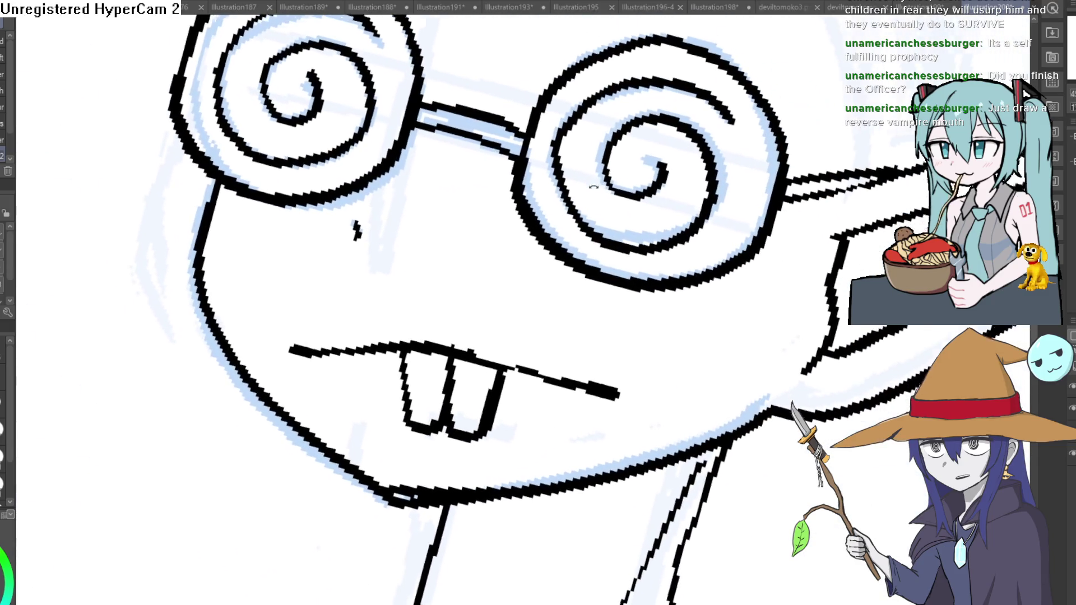
scroll(616, 185, up, 3)
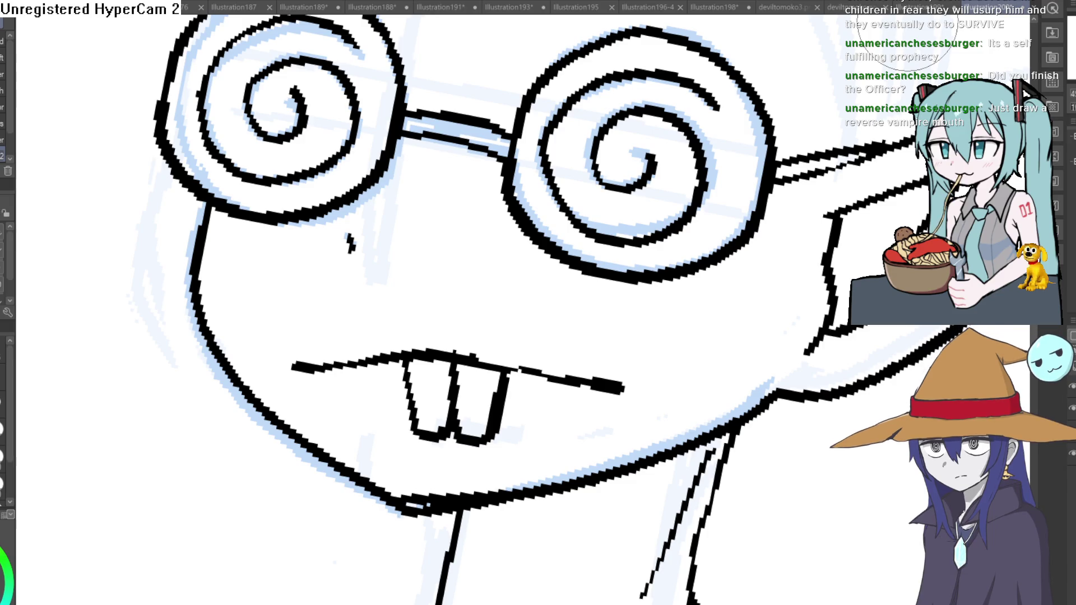
scroll(618, 261, down, 5)
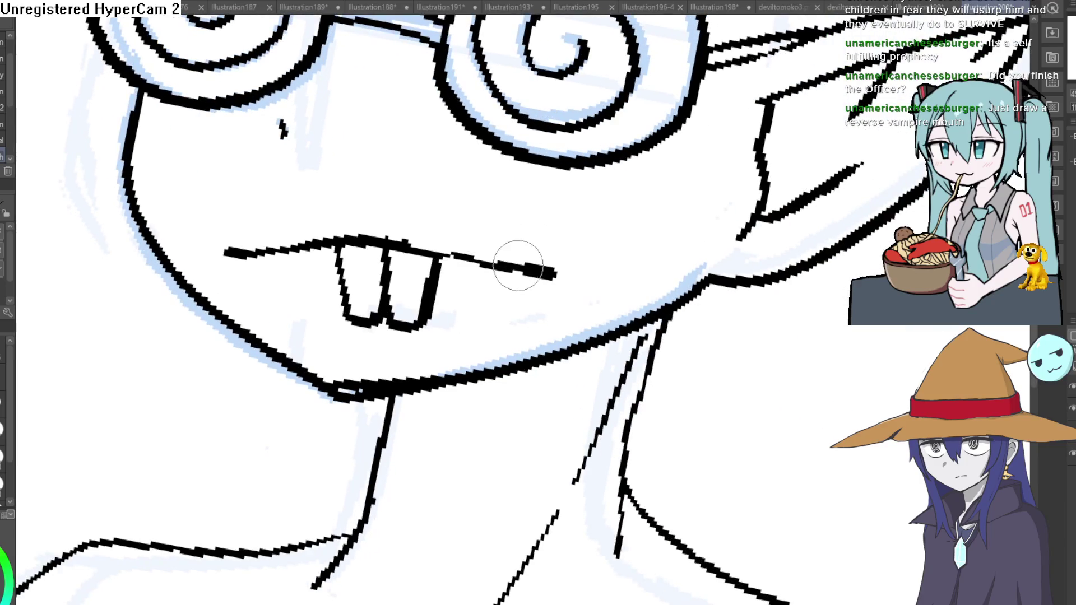
scroll(539, 236, up, 5)
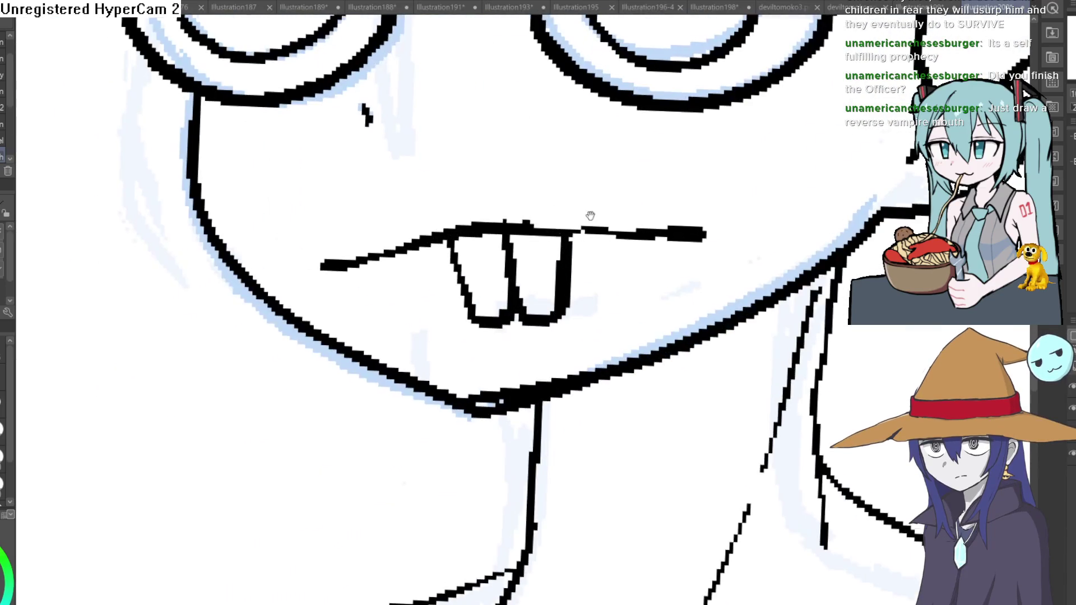
drag(563, 318, 575, 231)
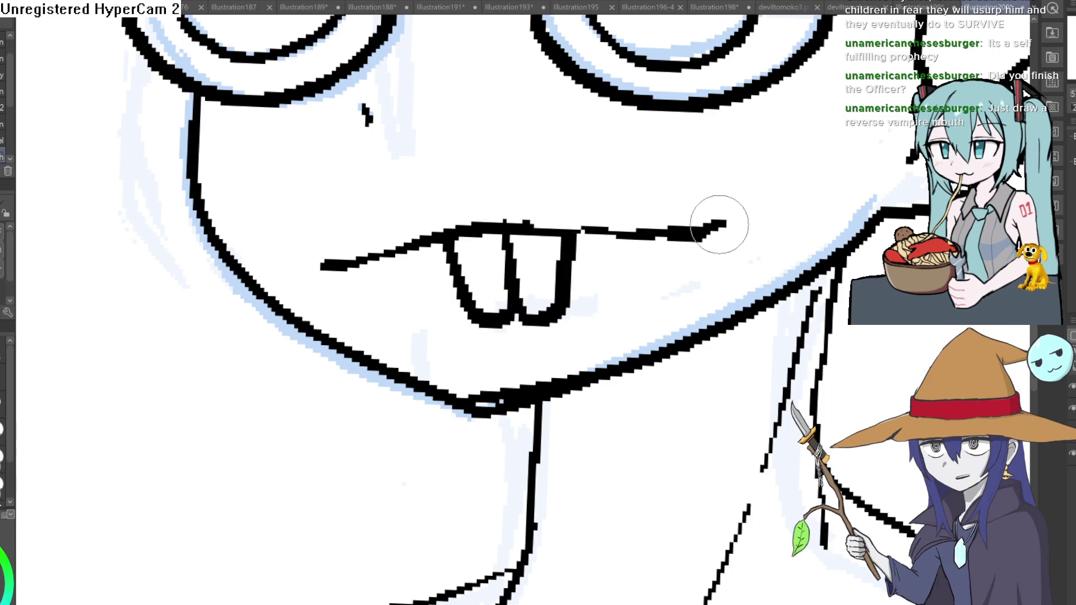
scroll(568, 186, down, 5)
scroll(568, 186, down, 1)
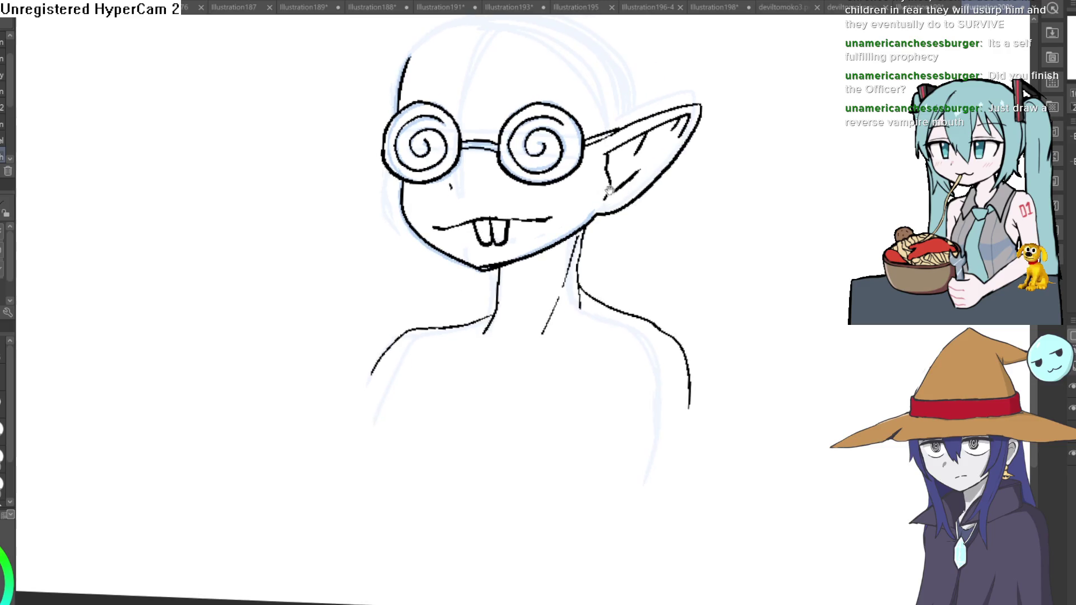
scroll(510, 176, up, 5)
scroll(458, 191, down, 3)
scroll(649, 176, down, 3)
scroll(650, 176, up, 3)
mouse_move(649, 176)
mouse_down()
mouse_move(627, 281)
mouse_move(598, 268)
mouse_up()
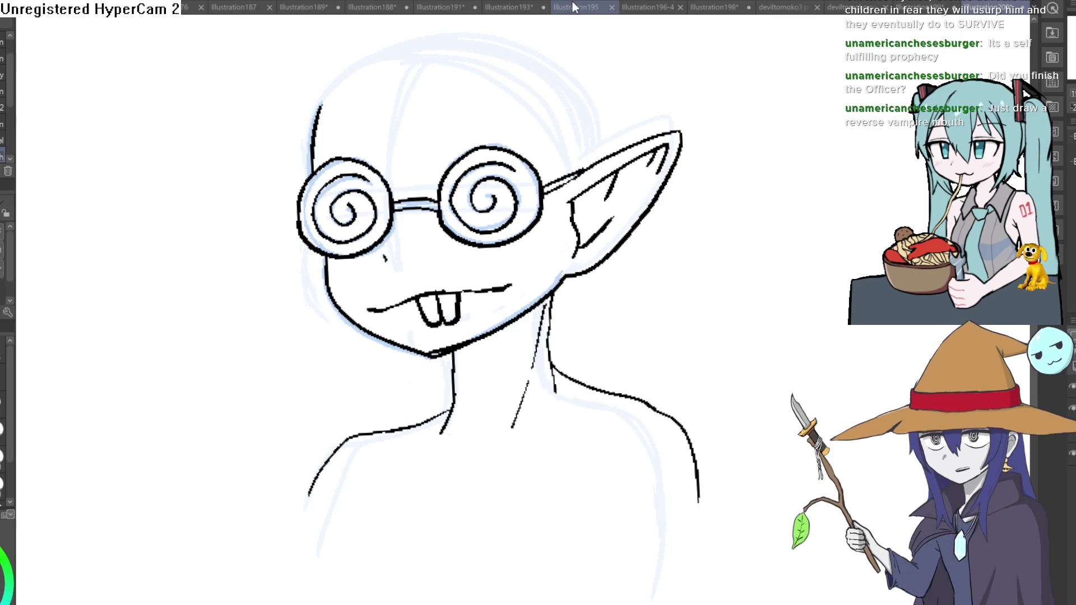
click(573, 7)
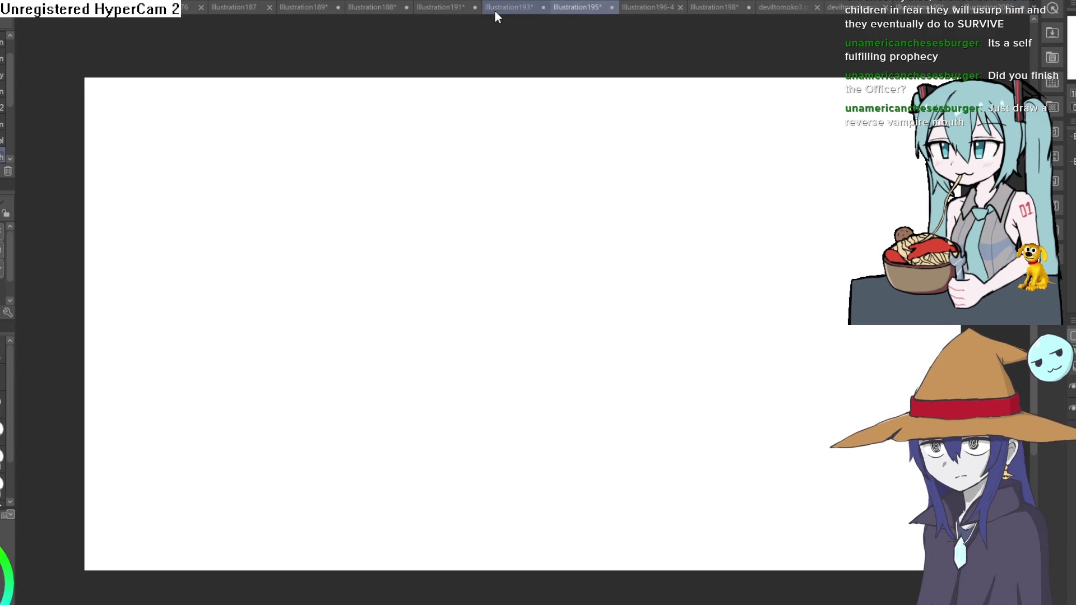
Browse the Illustration193, orc, elf and viking tabs, straighten the view, then open the goblin sketch
click(494, 8)
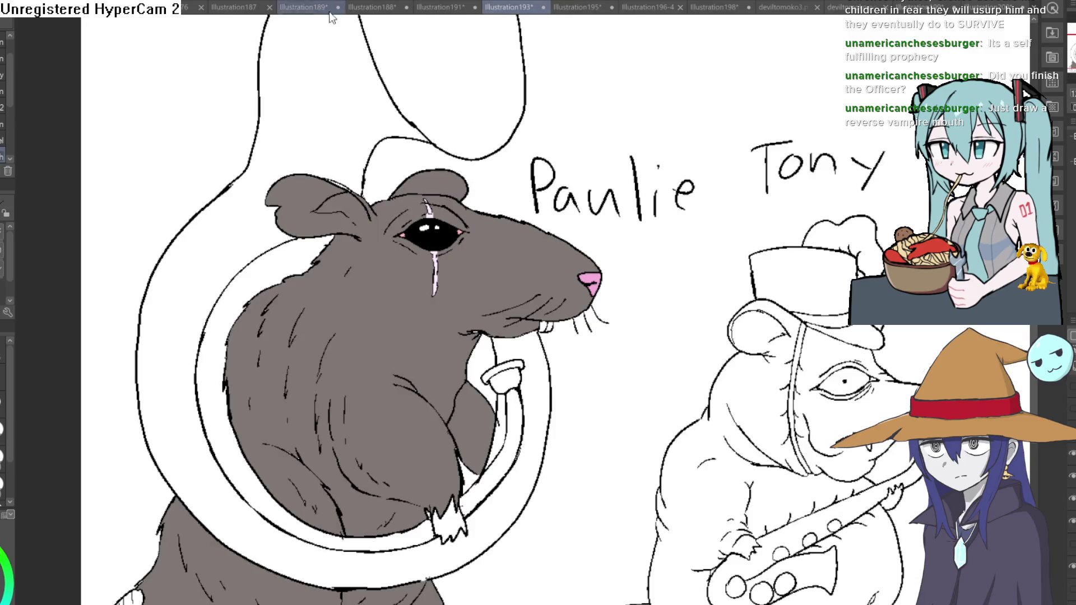
click(293, 8)
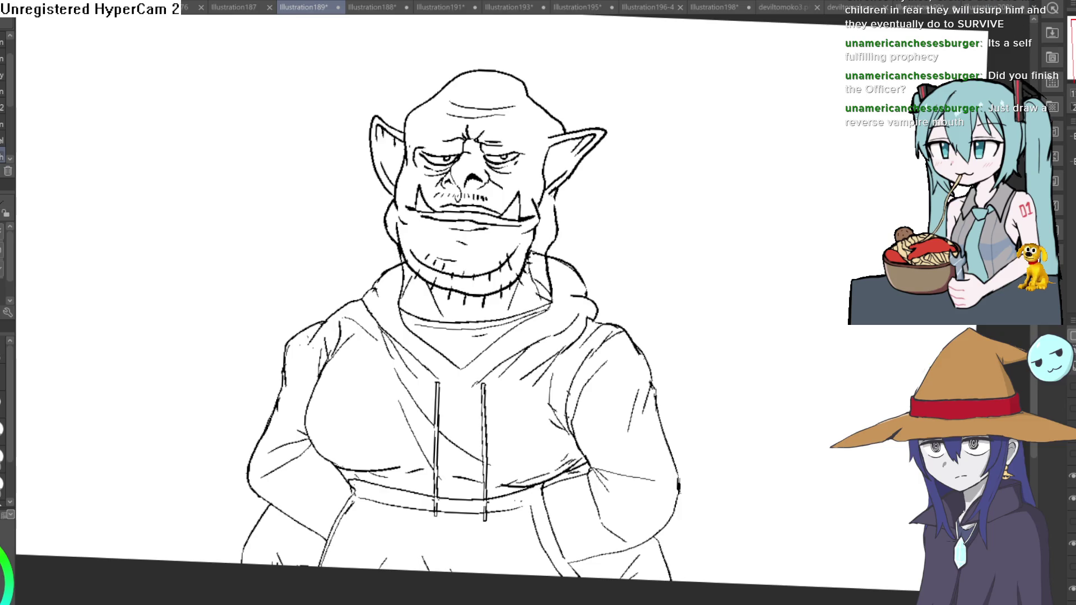
key(ctrl+at)
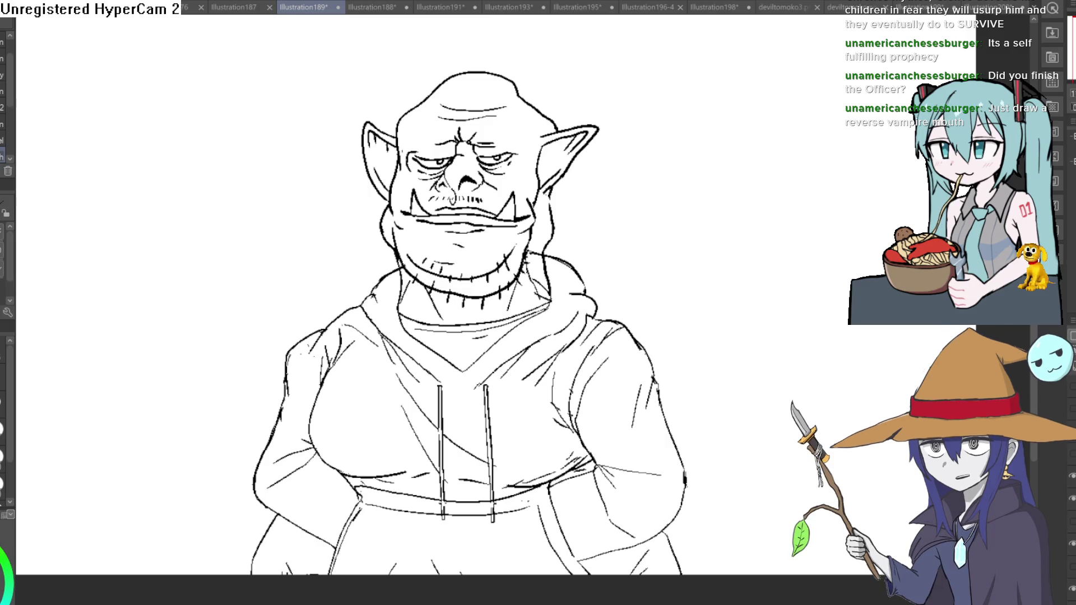
click(222, 9)
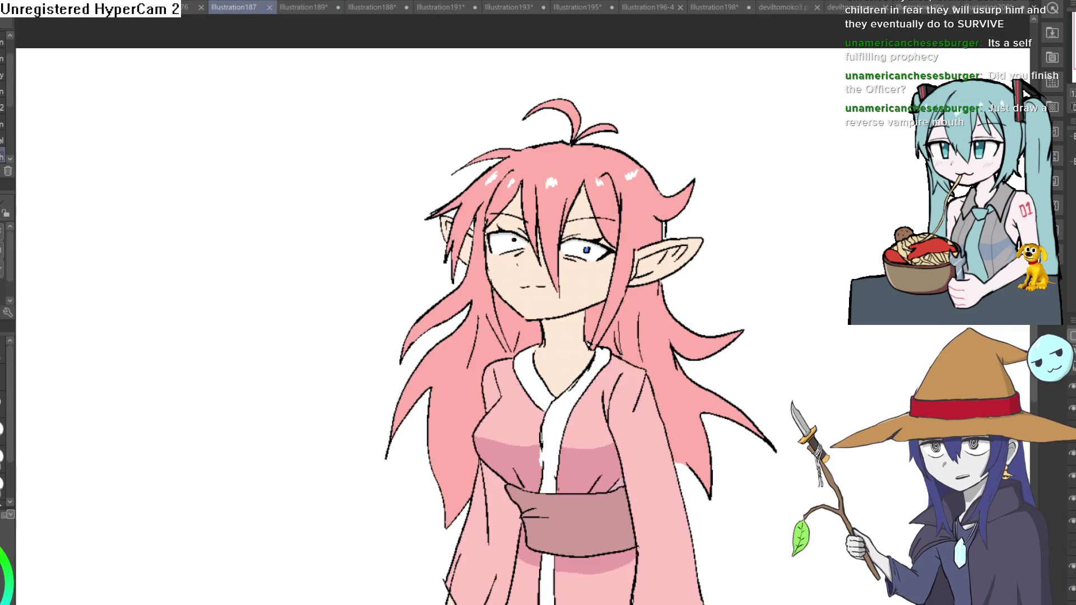
click(304, 11)
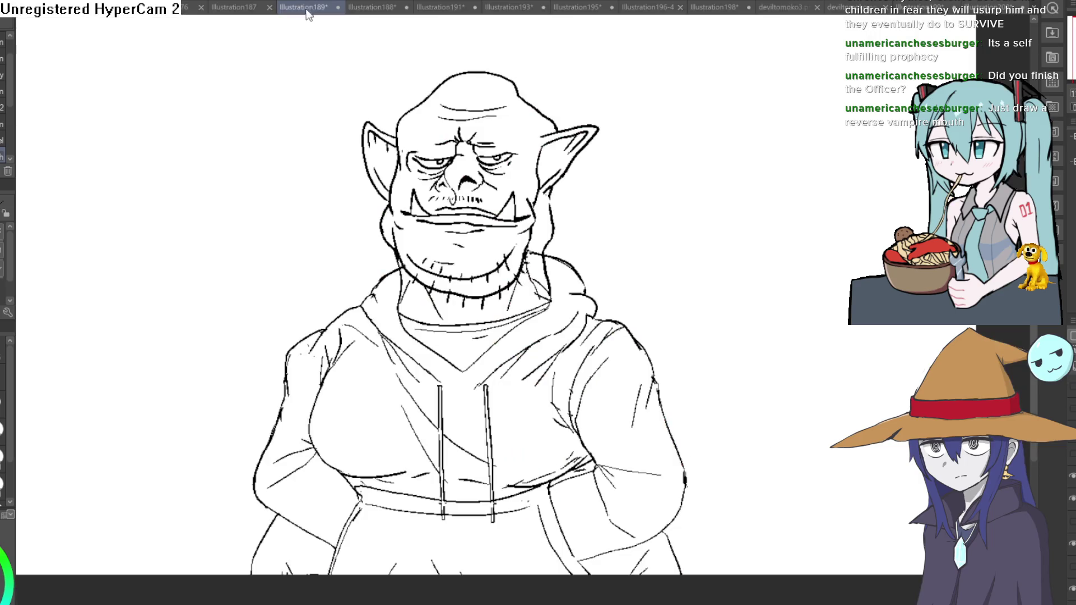
click(378, 8)
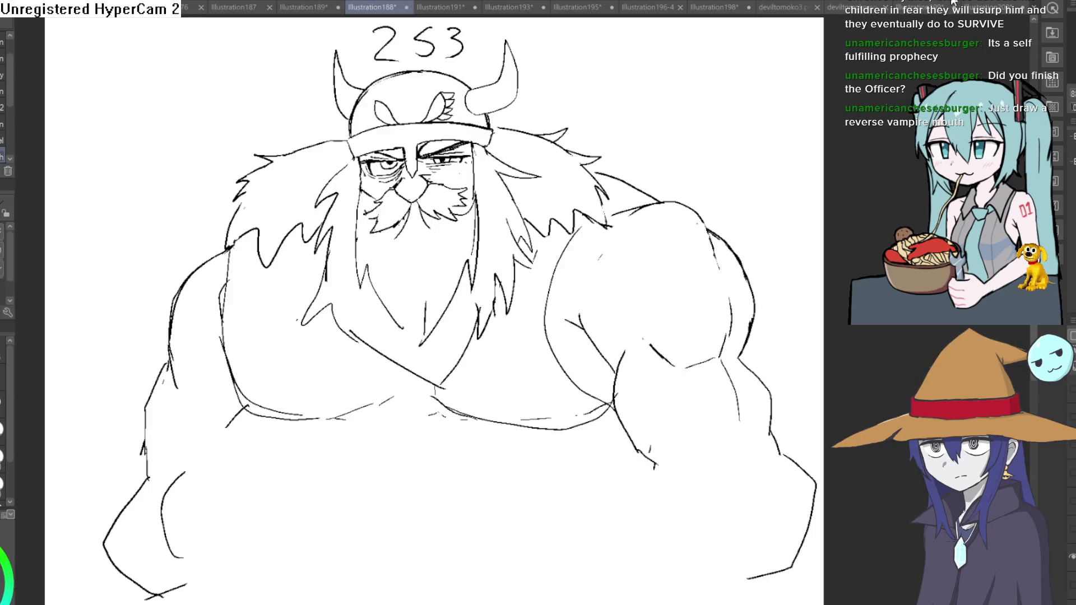
click(947, 9)
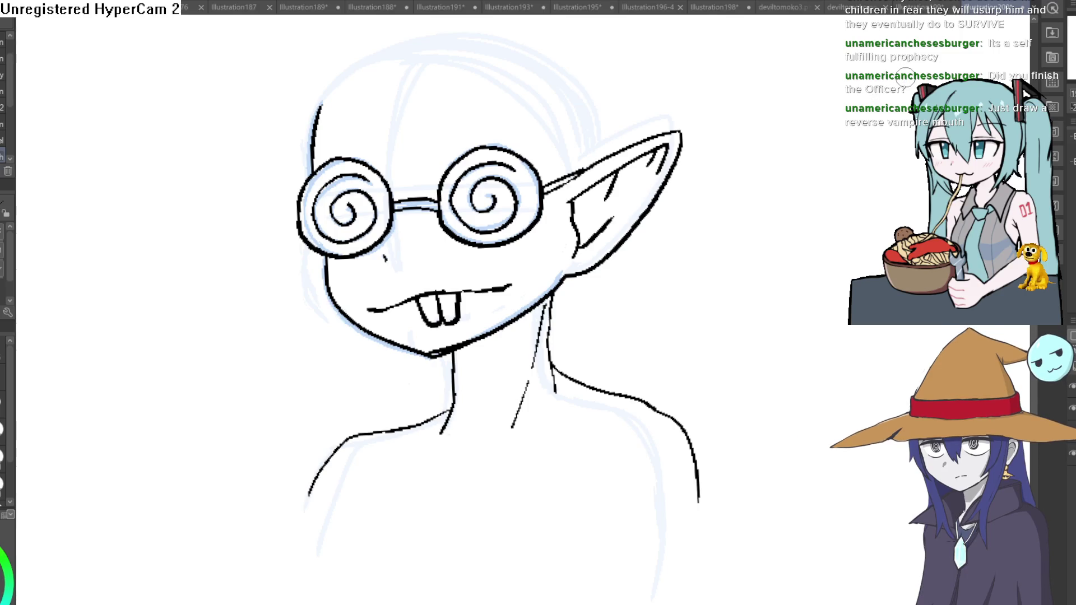
Undo a stray stroke beside the neck, pan the goblin sketch, then show the white-uniform elf
drag(701, 261, 791, 213)
key(ctrl+z)
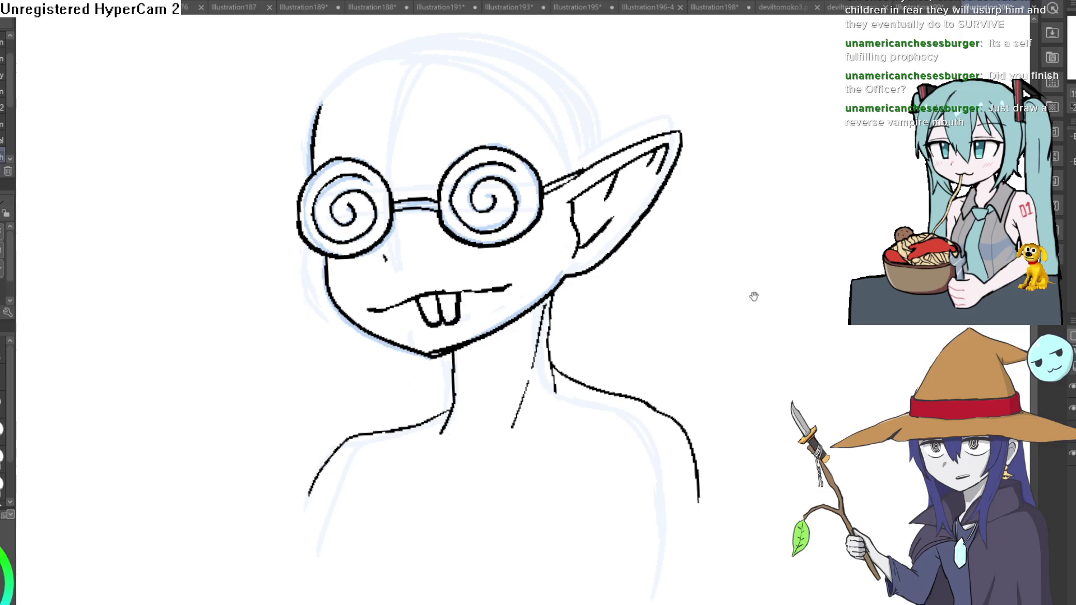
drag(755, 297, 657, 310)
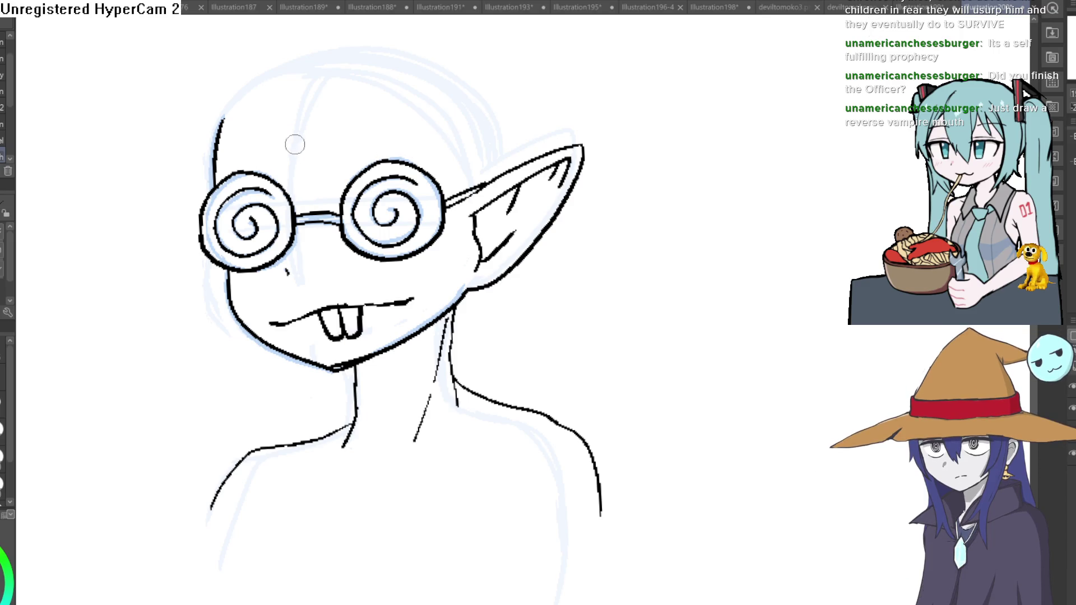
drag(632, 156, 671, 225)
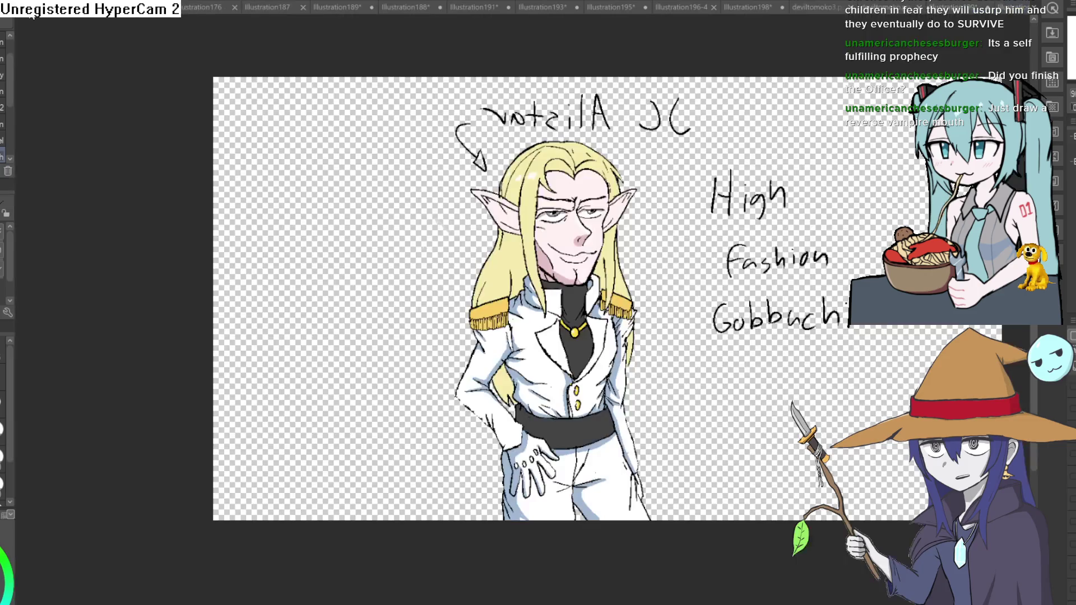
click(32, 12)
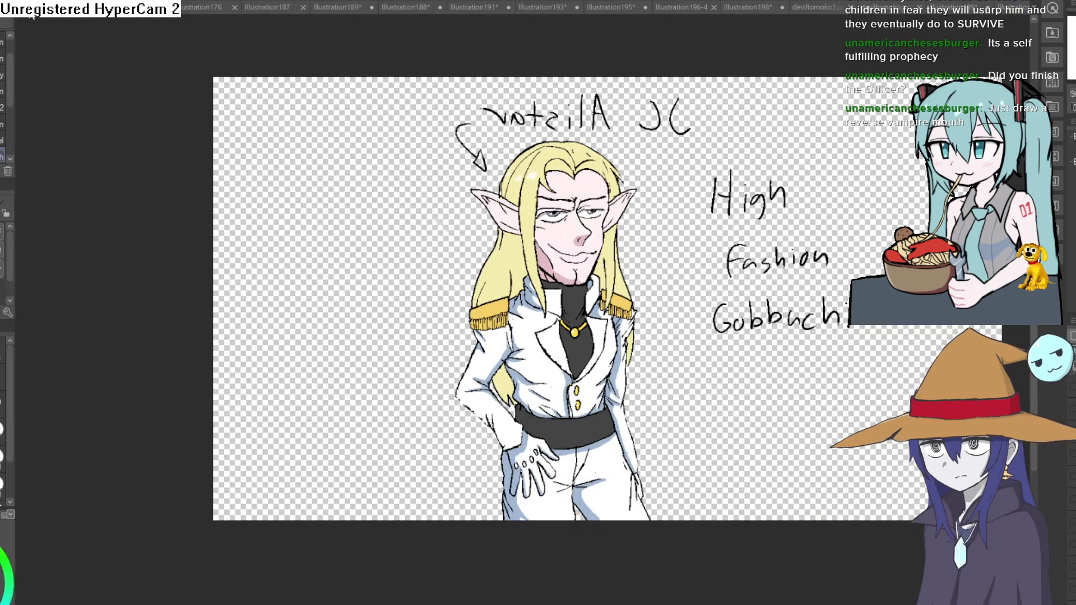
Browse the bearded man, elf, orc, viking, fairy, rat and book-girl tabs, then Ctrl+Tab to the officer
click(163, 16)
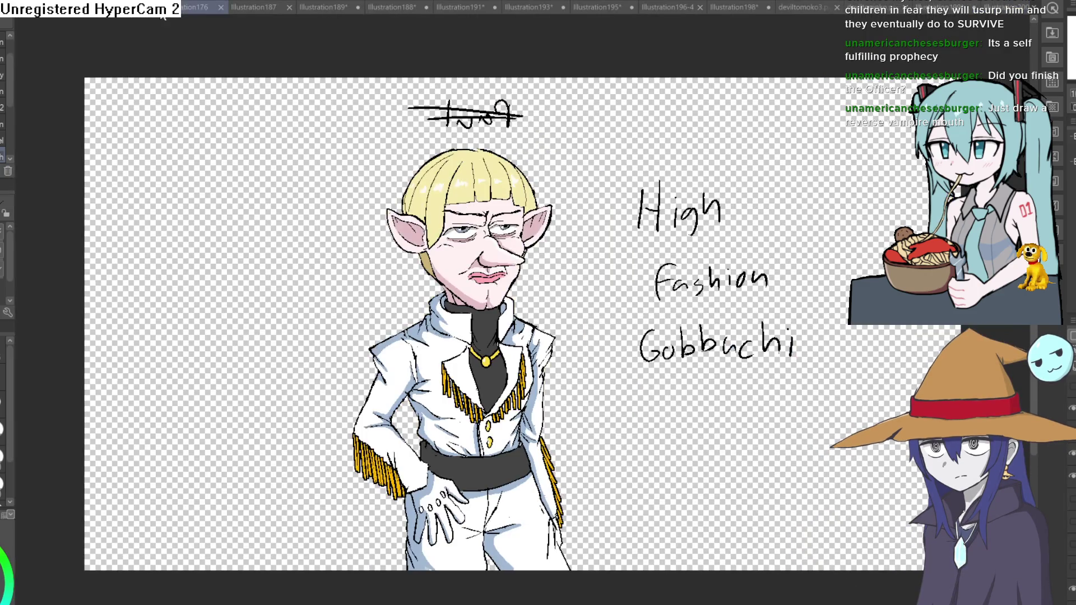
click(181, 11)
click(257, 7)
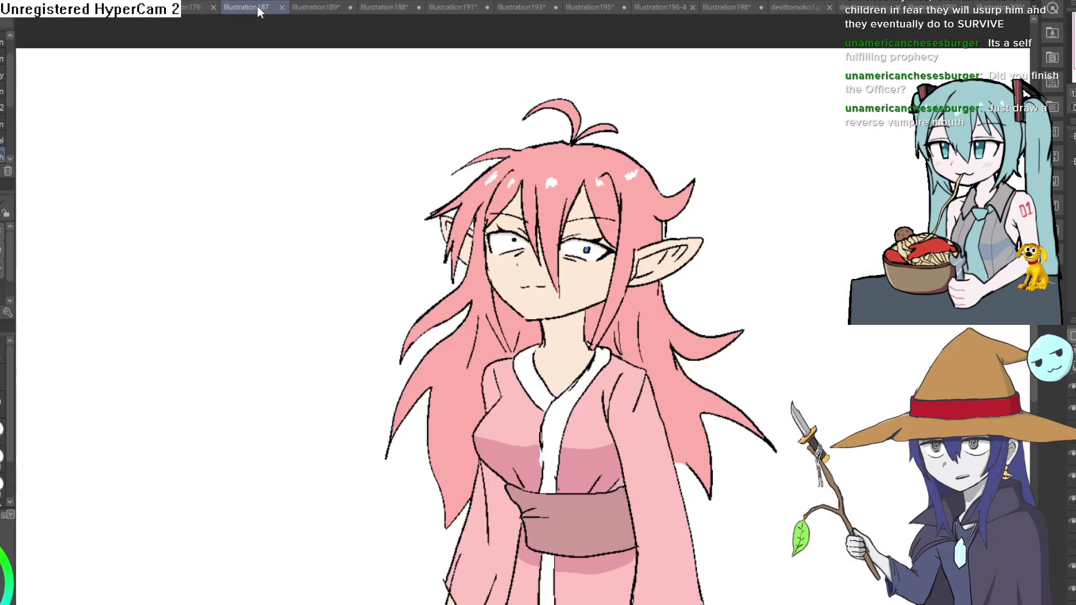
click(309, 7)
click(384, 8)
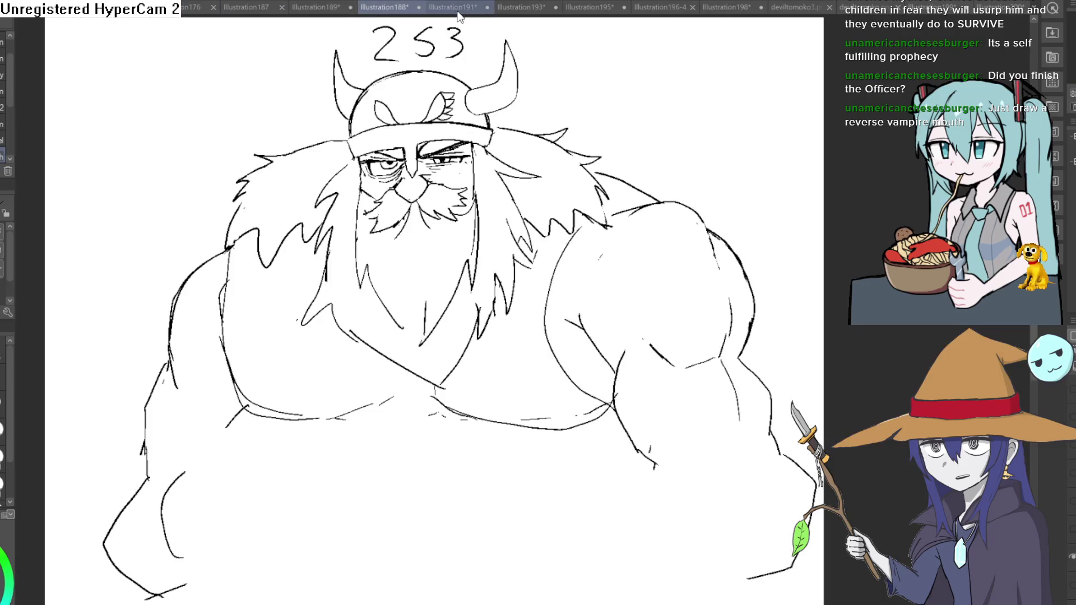
click(455, 8)
click(522, 7)
click(592, 6)
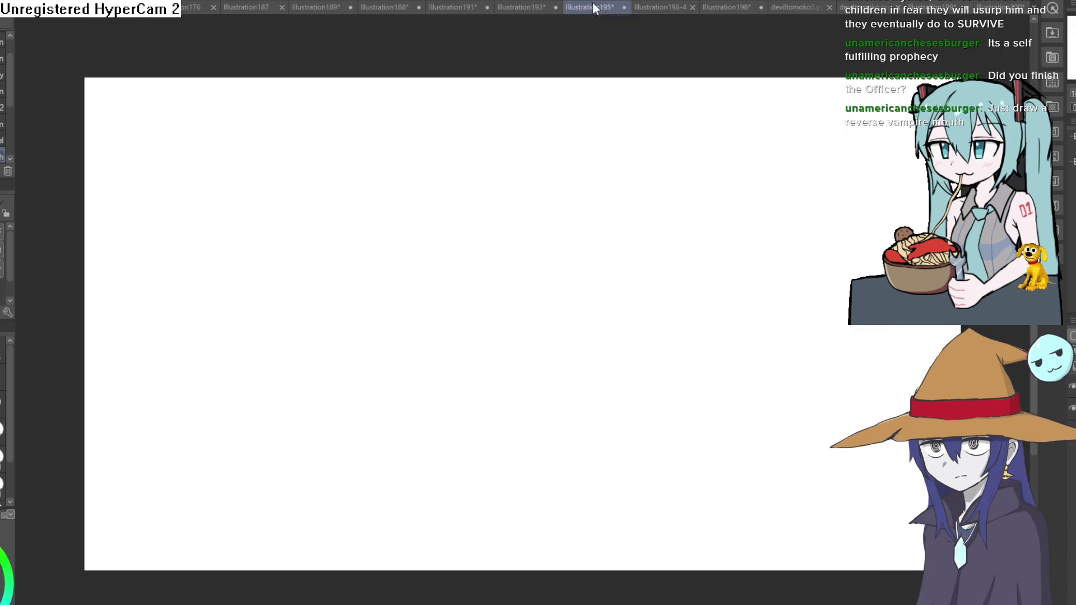
click(652, 6)
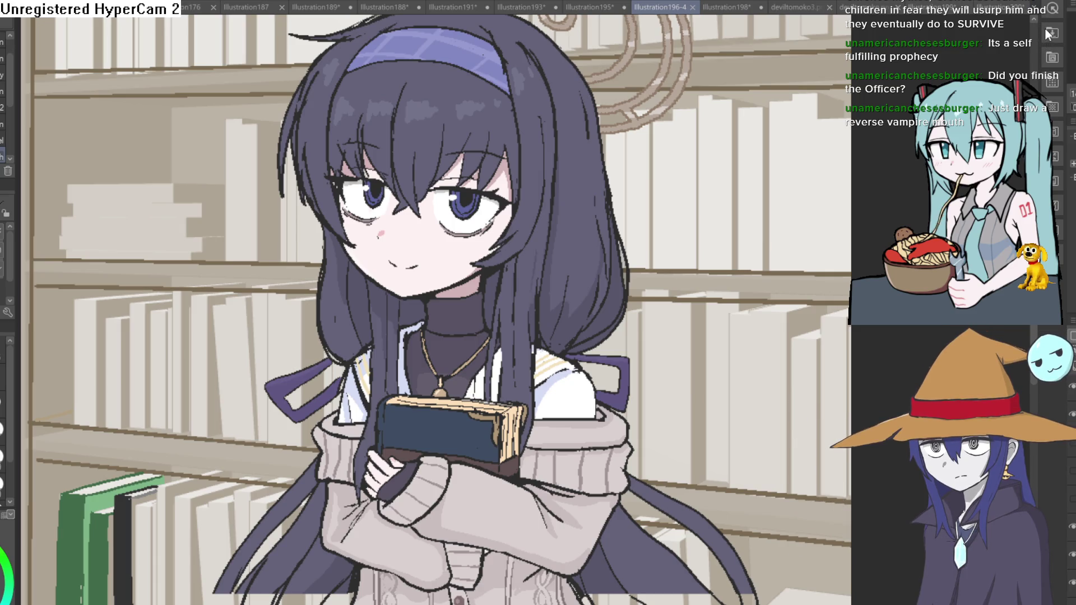
key(ctrl+Tab)
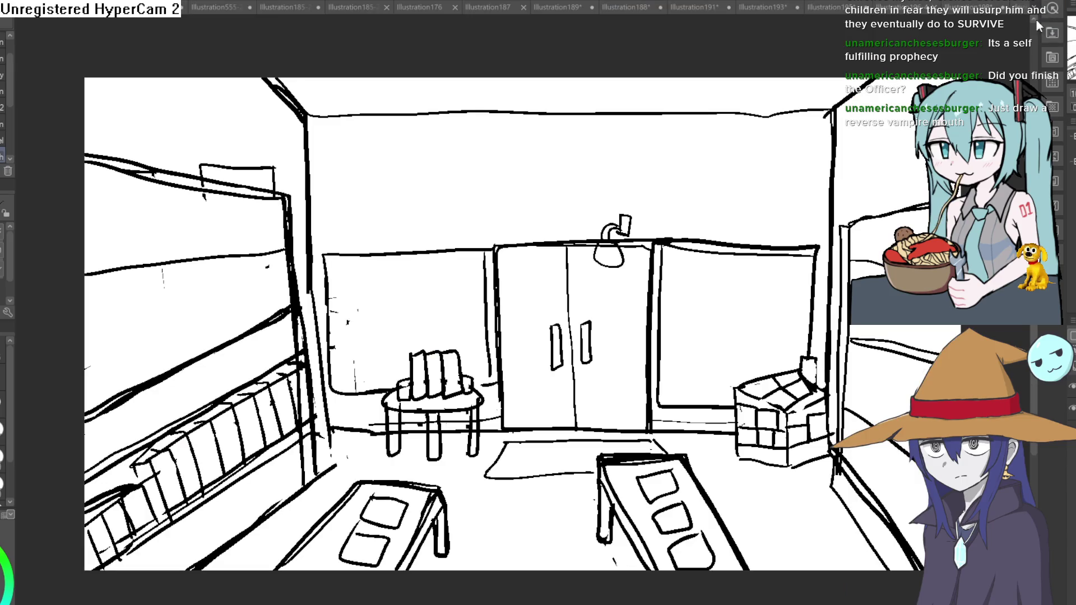
key(ctrl+Tab)
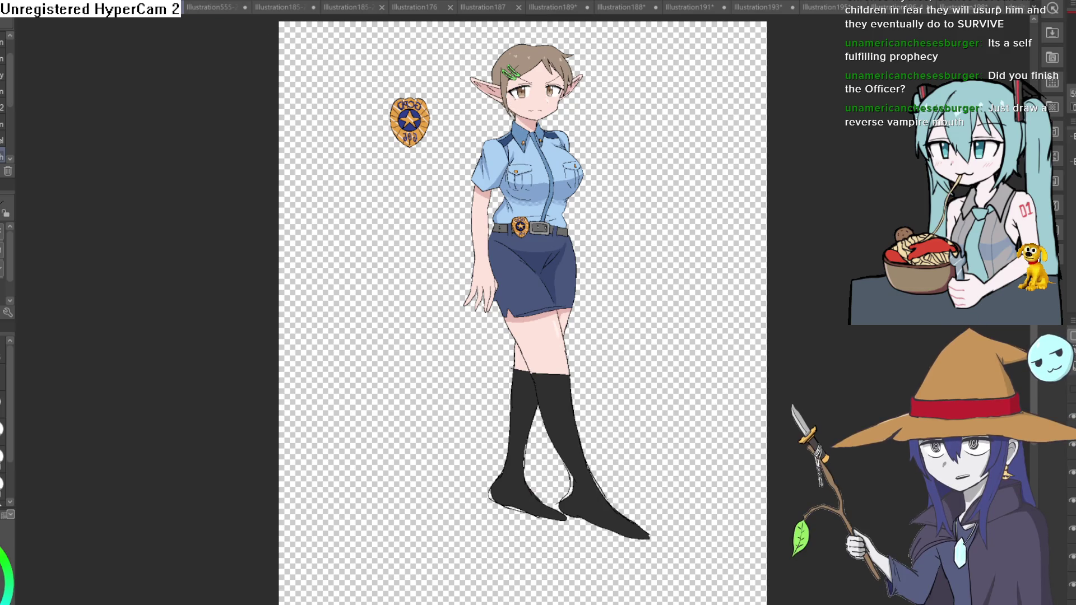
Inspect the officer drawing zoomed in and mirrored horizontally, undoing a test squiggle
key(ctrl+Tab)
key(ctrl+shift+Tab)
drag(599, 123, 664, 112)
key(ctrl+z)
scroll(586, 146, up, 4)
scroll(632, 96, up, 3)
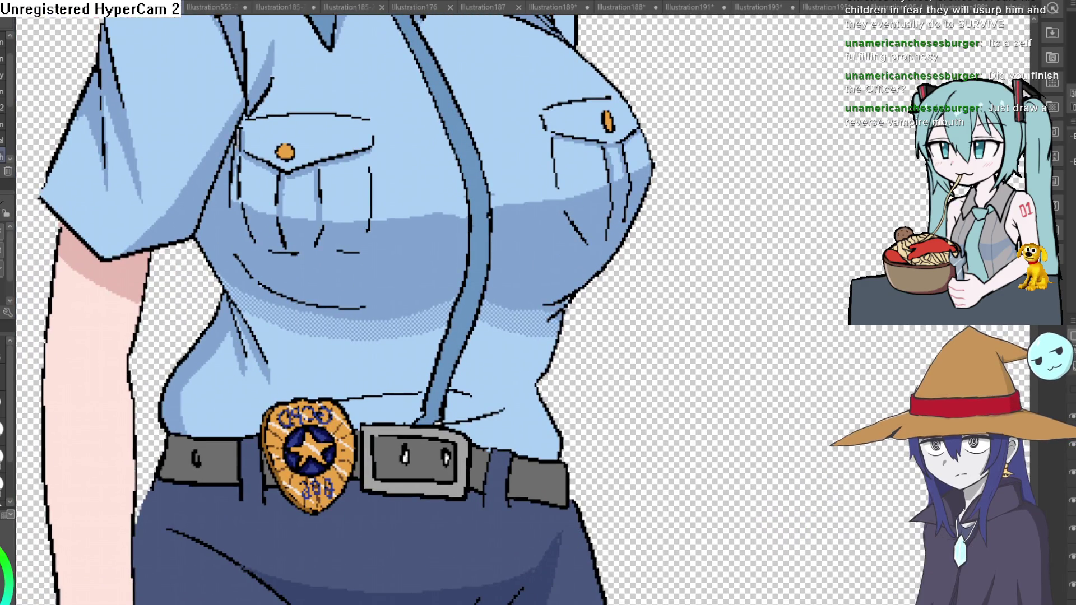
key(h)
drag(754, 265, 569, 262)
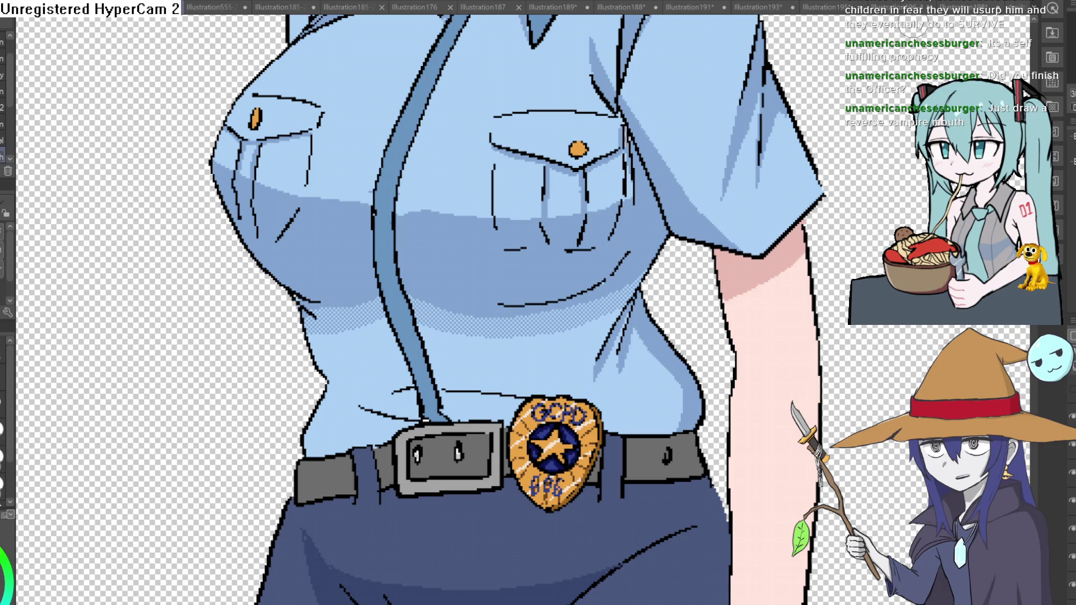
Step back through the tabs from the horned girl to the white-suit man, then Ctrl+Tab to the goblin
click(934, 8)
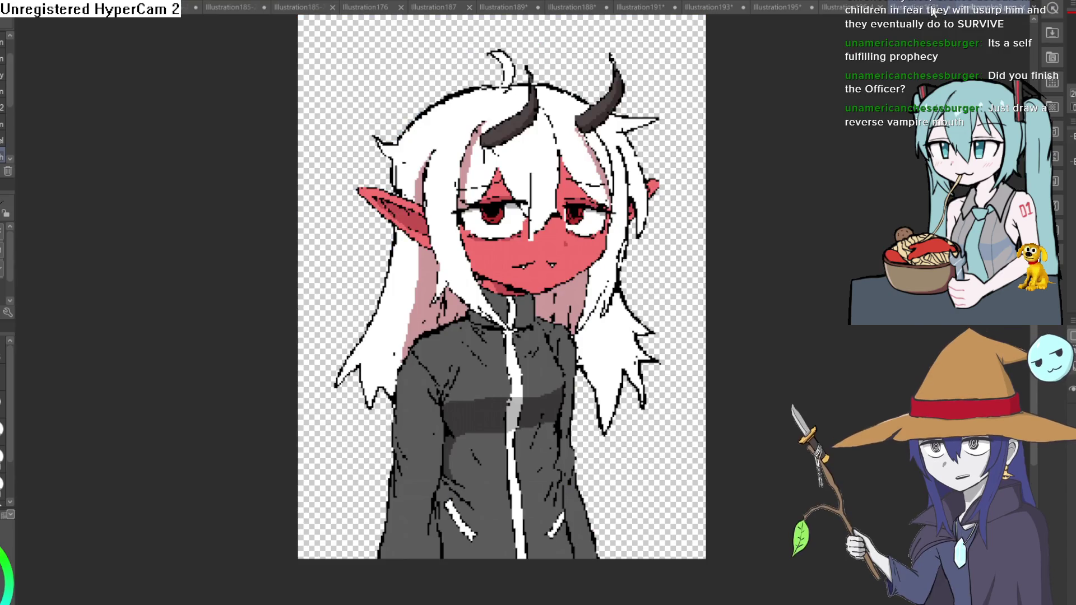
click(853, 9)
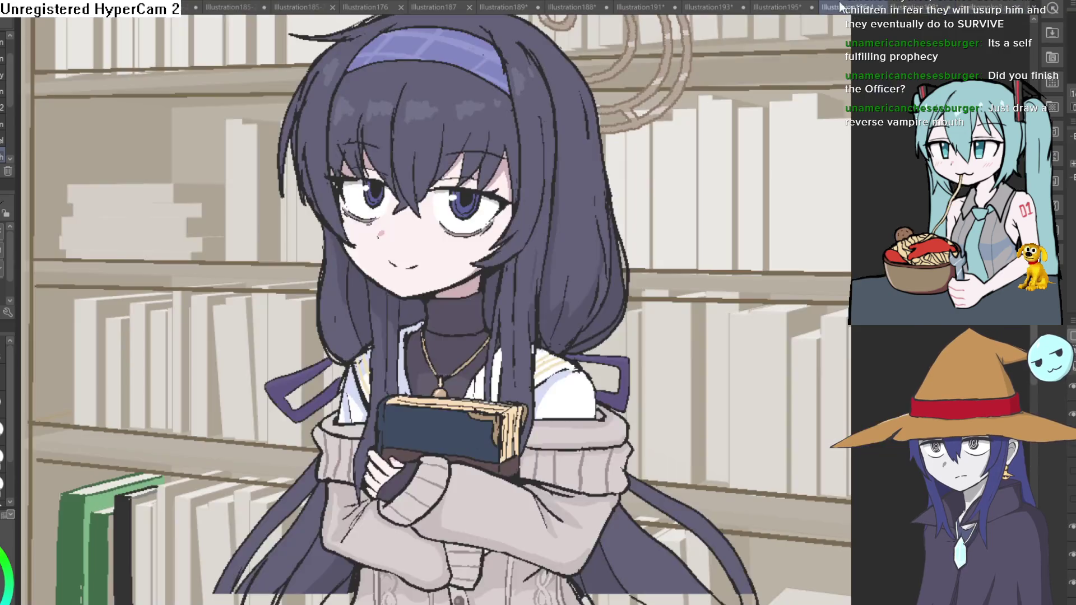
click(779, 7)
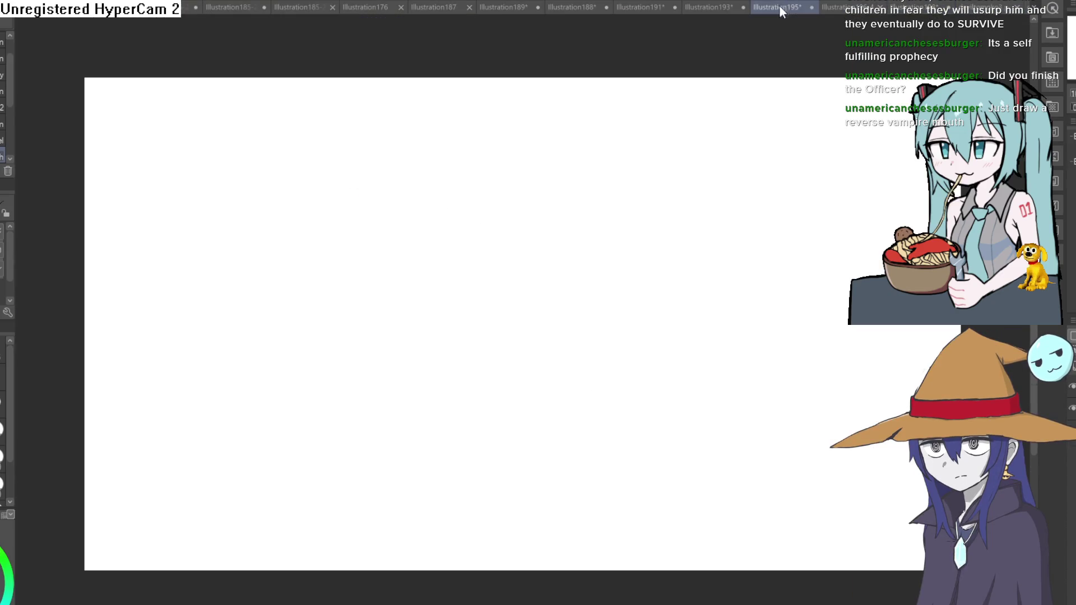
click(718, 6)
click(656, 8)
click(594, 6)
click(504, 6)
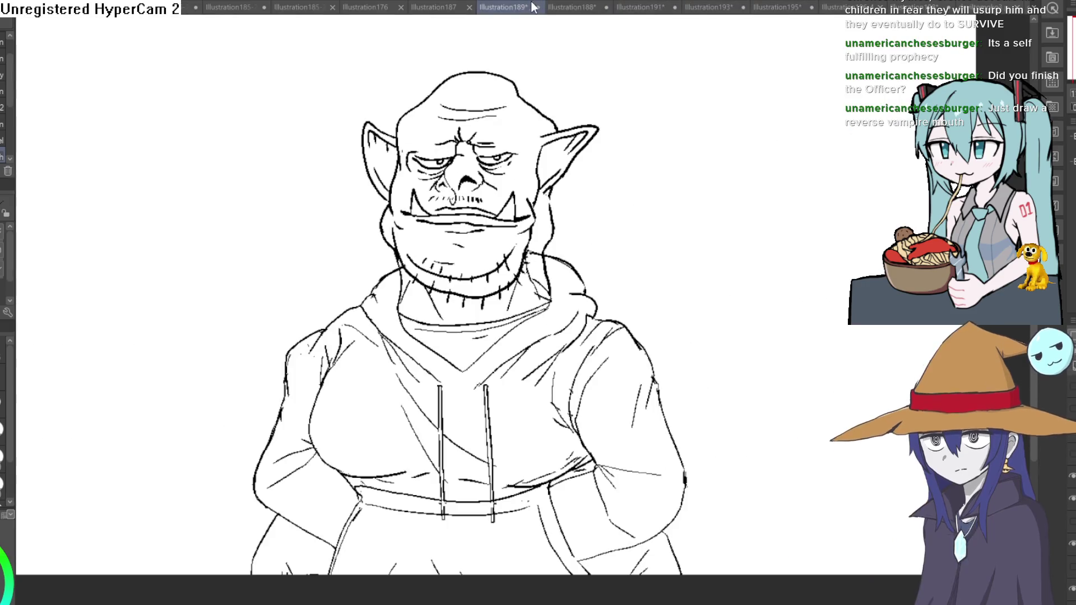
click(442, 7)
click(358, 8)
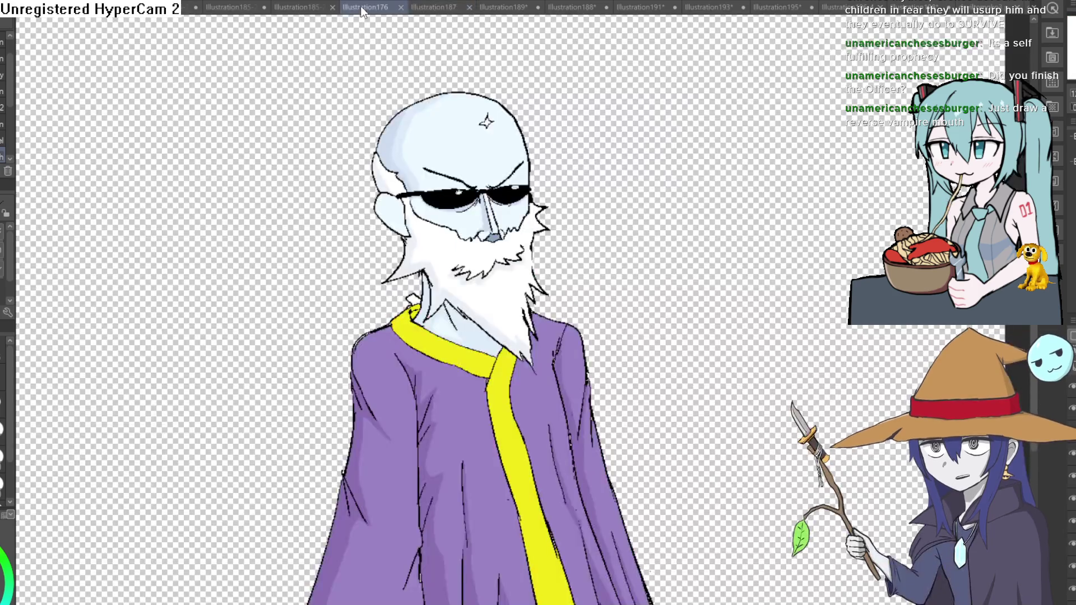
click(302, 7)
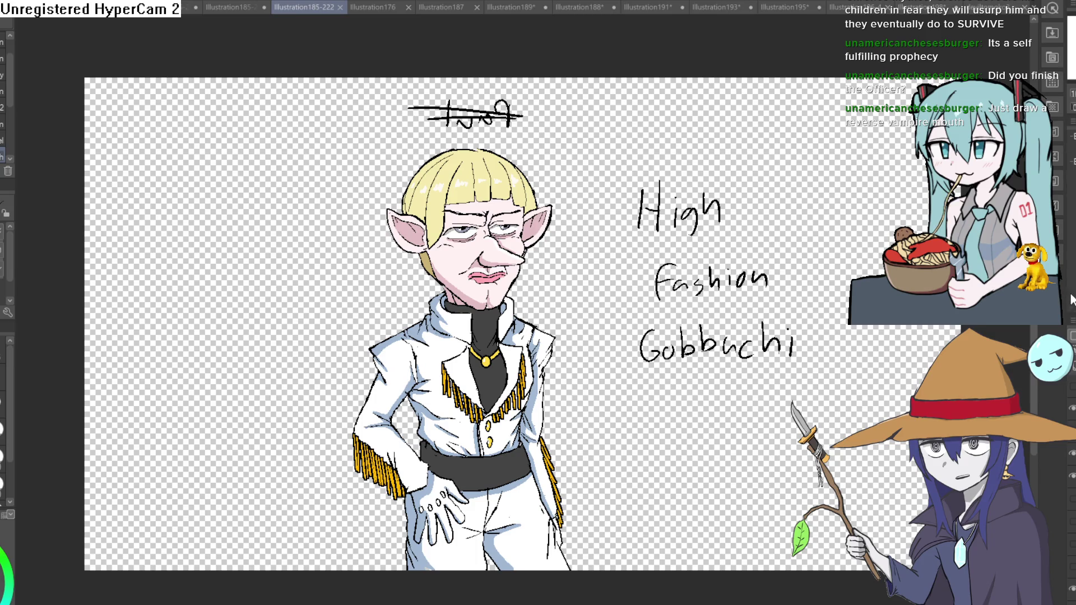
key(ctrl+Tab)
scroll(721, 211, down, 4)
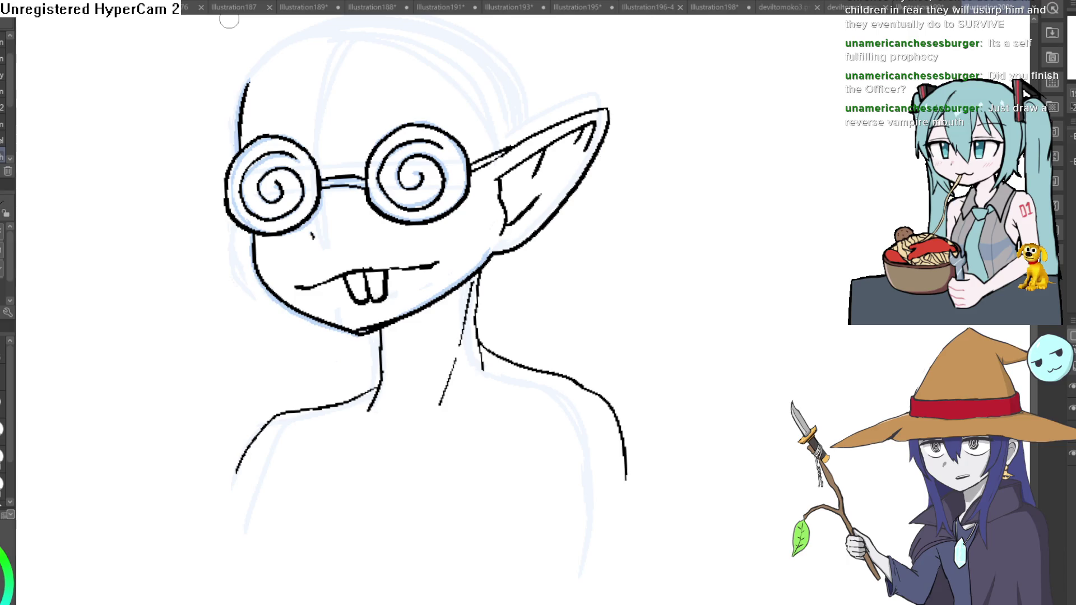
Draw fangs at the mouth's ends, undoing misplaced strokes and redrawing the left fang as a V
scroll(413, 250, up, 3)
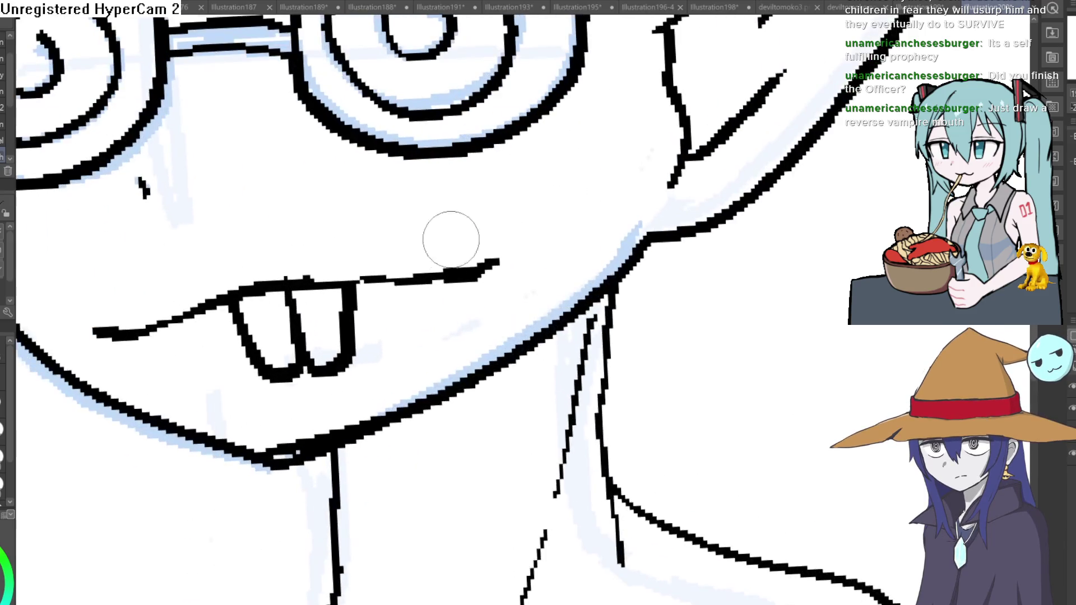
drag(448, 268, 455, 216)
key(ctrl+z)
mouse_move(420, 282)
mouse_down()
mouse_move(416, 326)
mouse_move(456, 278)
mouse_up()
mouse_move(133, 325)
mouse_down()
mouse_move(157, 342)
mouse_move(166, 325)
mouse_up()
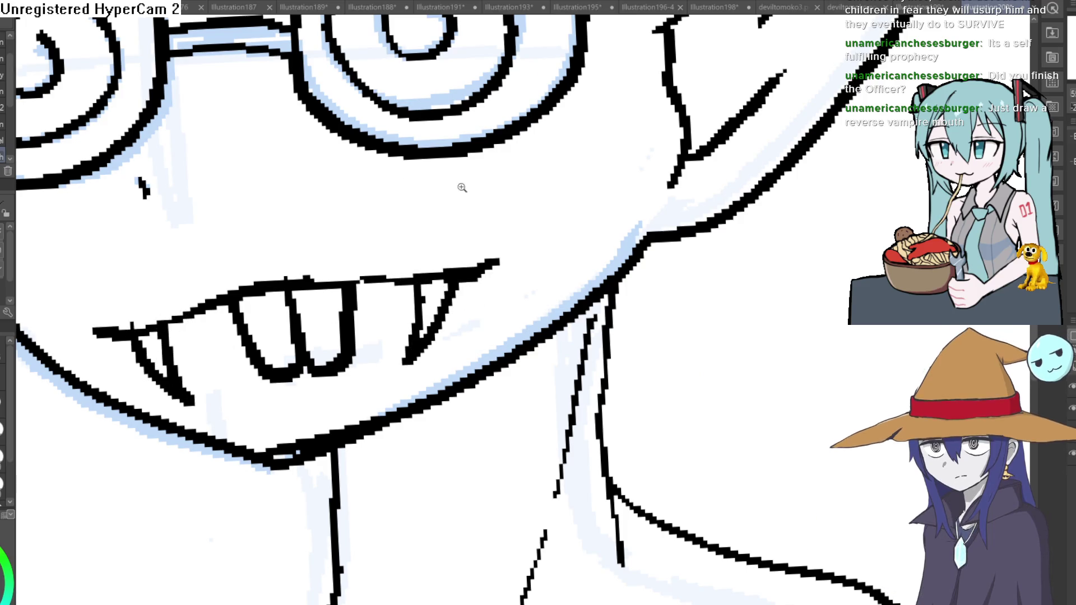
scroll(462, 187, down, 5)
key(ctrl+z)
scroll(421, 180, up, 5)
drag(337, 252, 381, 310)
key(ctrl+z)
drag(369, 241, 381, 310)
drag(335, 253, 381, 310)
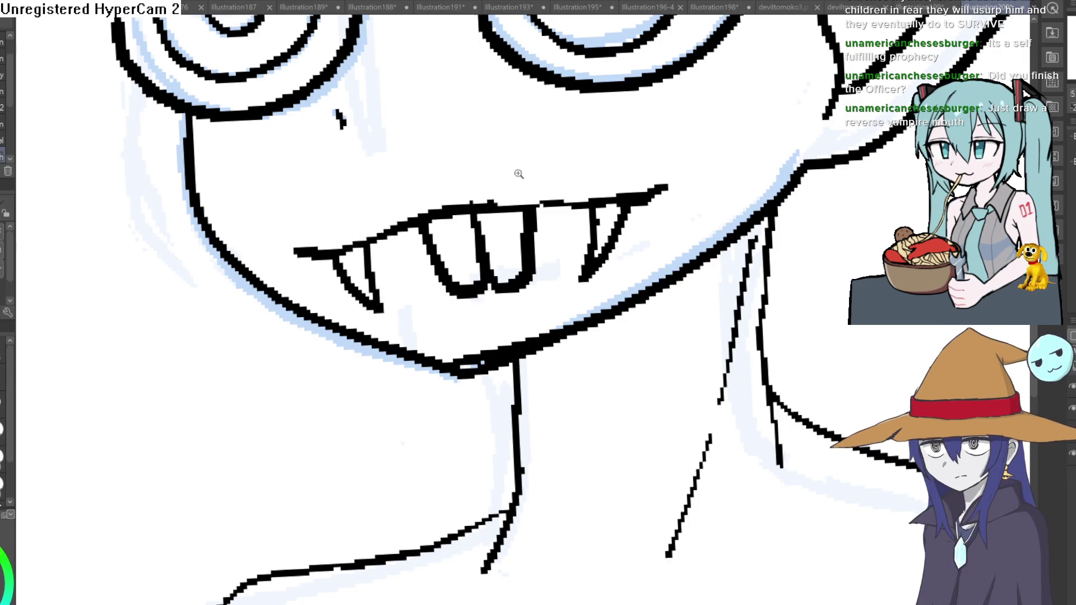
Recentre the view on the face and draw a thin hair line above the left lens
scroll(519, 174, down, 5)
scroll(588, 162, up, 3)
scroll(589, 161, down, 3)
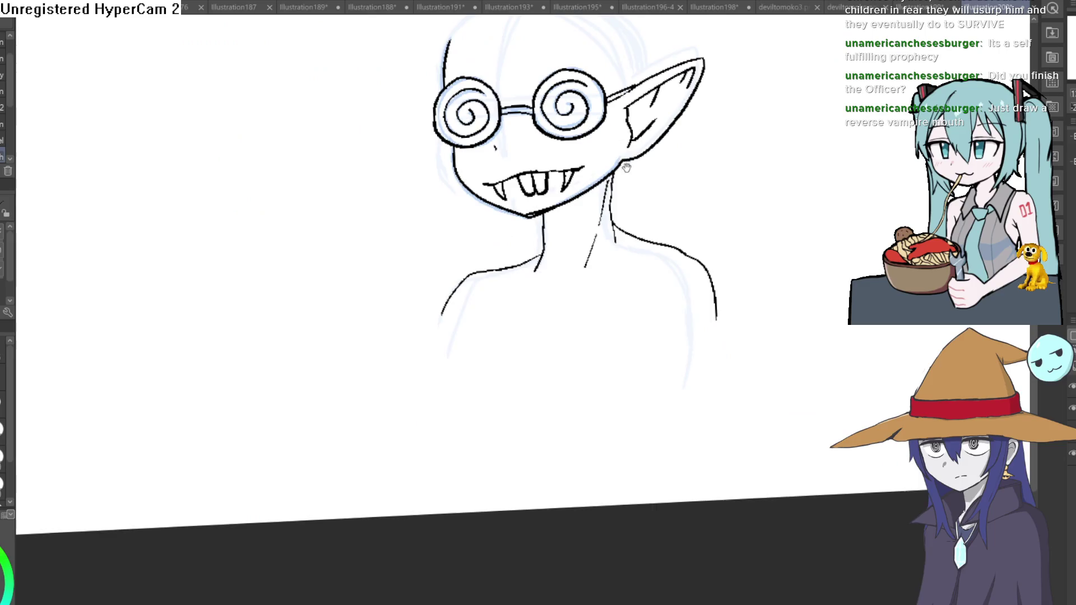
drag(649, 74, 600, 178)
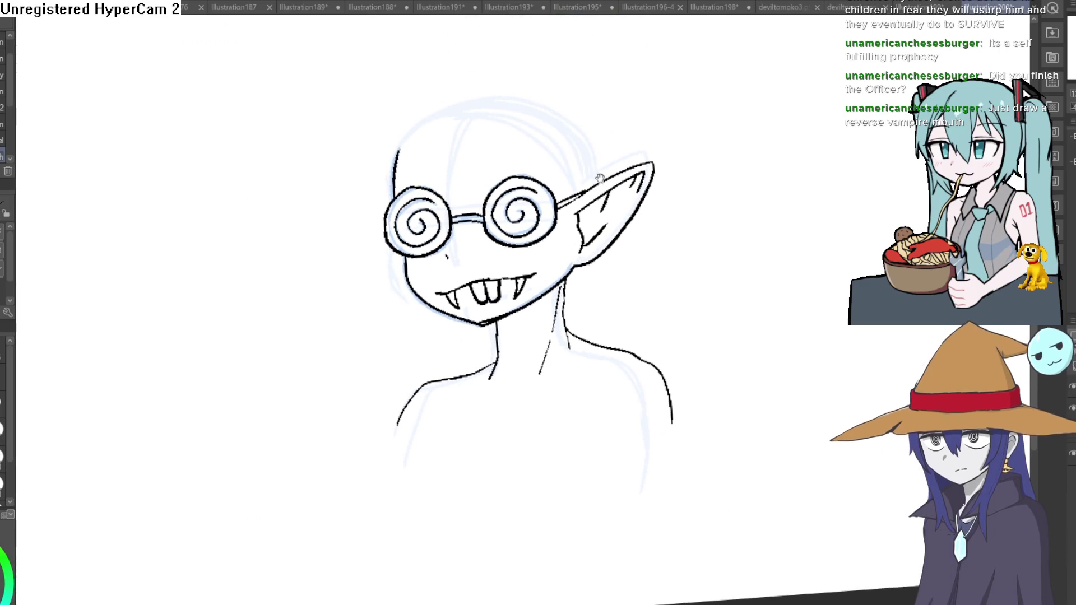
scroll(466, 181, up, 3)
mouse_move(358, 183)
mouse_down()
mouse_move(373, 269)
mouse_move(378, 230)
mouse_up()
Replace the thin line with zigzag bangs across the forehead, extending the right hair to the ear
key(ctrl+z)
key(ctrl+z)
mouse_move(361, 149)
mouse_down()
mouse_move(372, 187)
mouse_move(396, 196)
mouse_move(435, 157)
mouse_move(484, 162)
mouse_move(548, 259)
mouse_up()
drag(507, 168, 541, 225)
mouse_move(355, 178)
mouse_down()
mouse_move(337, 164)
mouse_move(326, 241)
mouse_move(293, 211)
mouse_move(244, 199)
mouse_up()
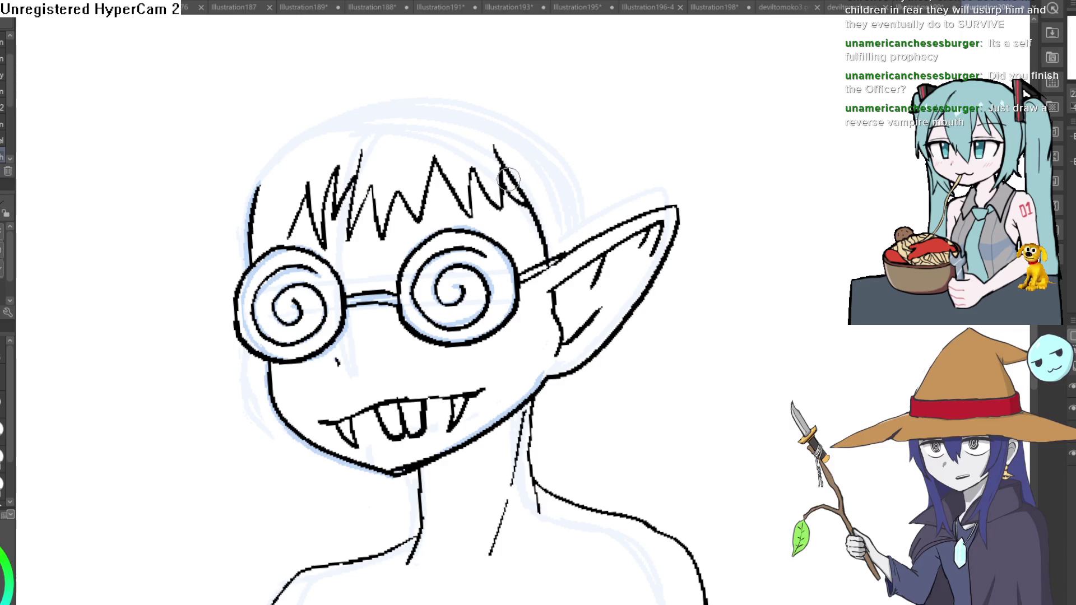
key(e)
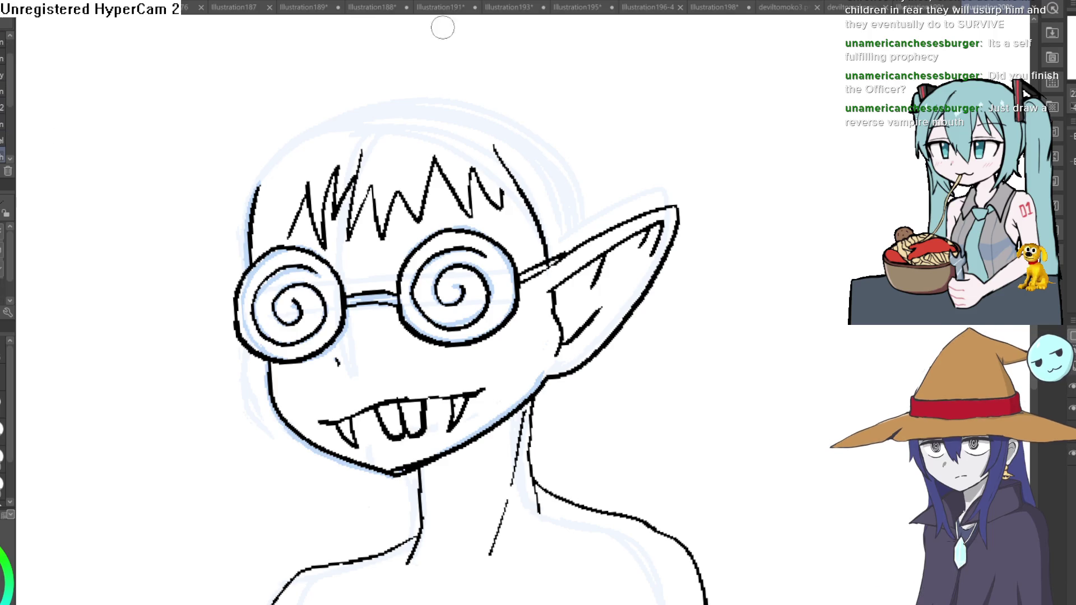
scroll(596, 196, down, 2)
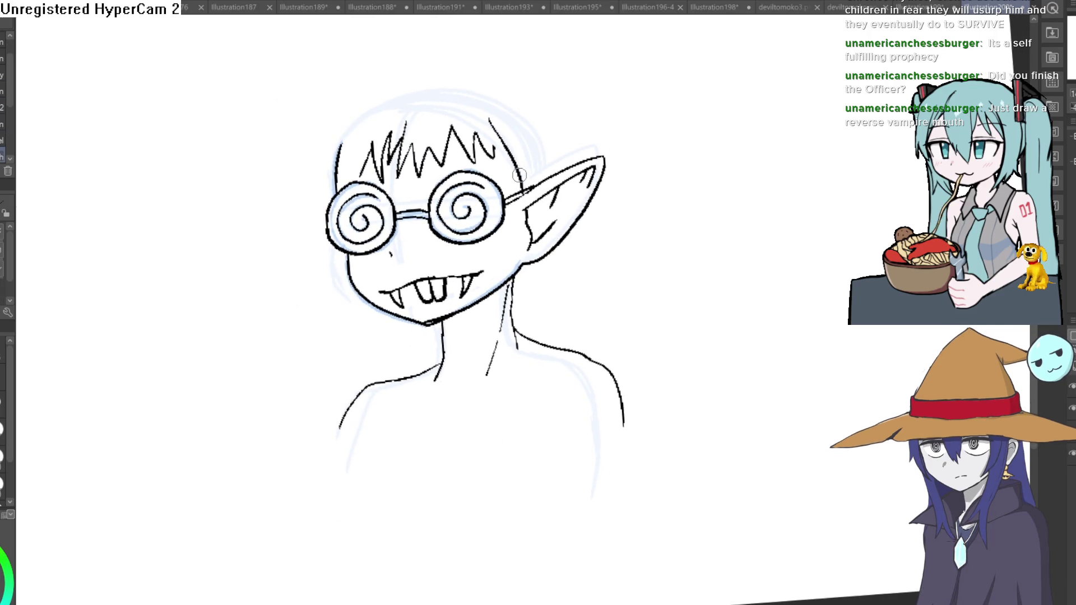
Draw a long hair strand down the side of the head and erase the spiky right-side hair
mouse_move(512, 159)
mouse_down()
mouse_move(515, 213)
mouse_move(530, 190)
mouse_move(516, 365)
mouse_move(536, 463)
mouse_move(536, 154)
mouse_up()
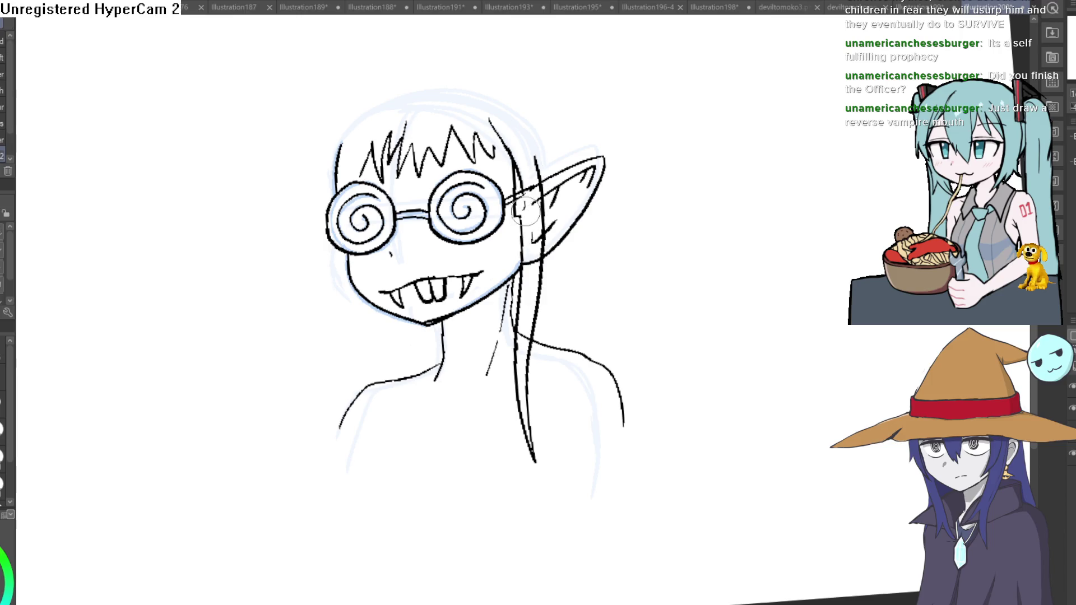
mouse_move(538, 252)
mouse_down()
mouse_move(522, 207)
mouse_move(532, 179)
mouse_move(535, 241)
mouse_move(544, 179)
mouse_up()
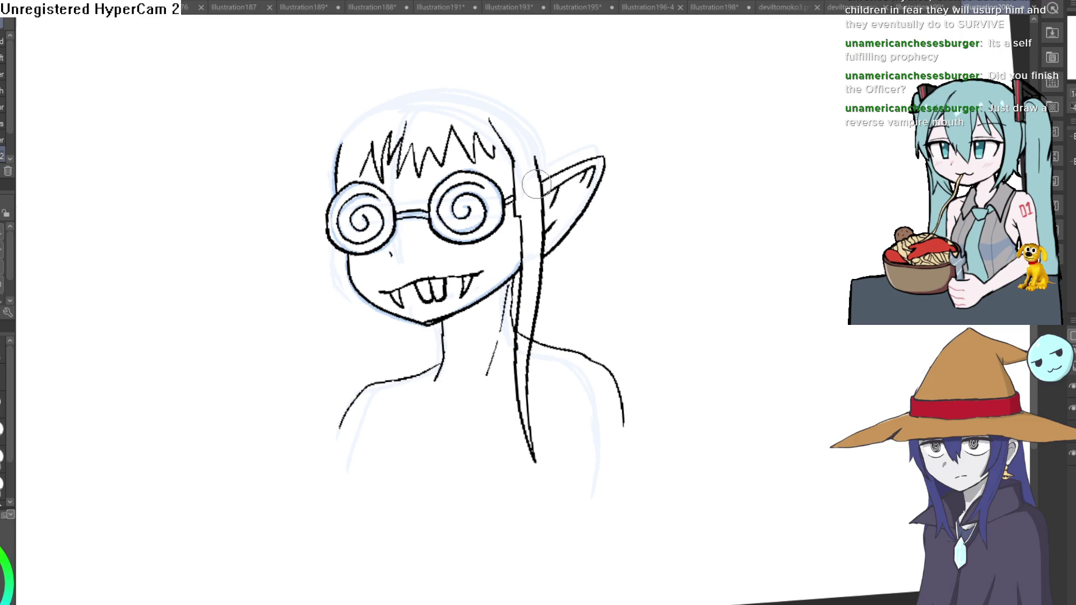
mouse_move(480, 135)
mouse_down()
mouse_move(474, 154)
mouse_move(417, 169)
mouse_move(415, 151)
mouse_move(401, 168)
mouse_move(401, 132)
mouse_move(384, 180)
mouse_move(372, 141)
mouse_move(360, 174)
mouse_move(381, 185)
mouse_move(372, 125)
mouse_move(440, 144)
mouse_move(419, 175)
mouse_up()
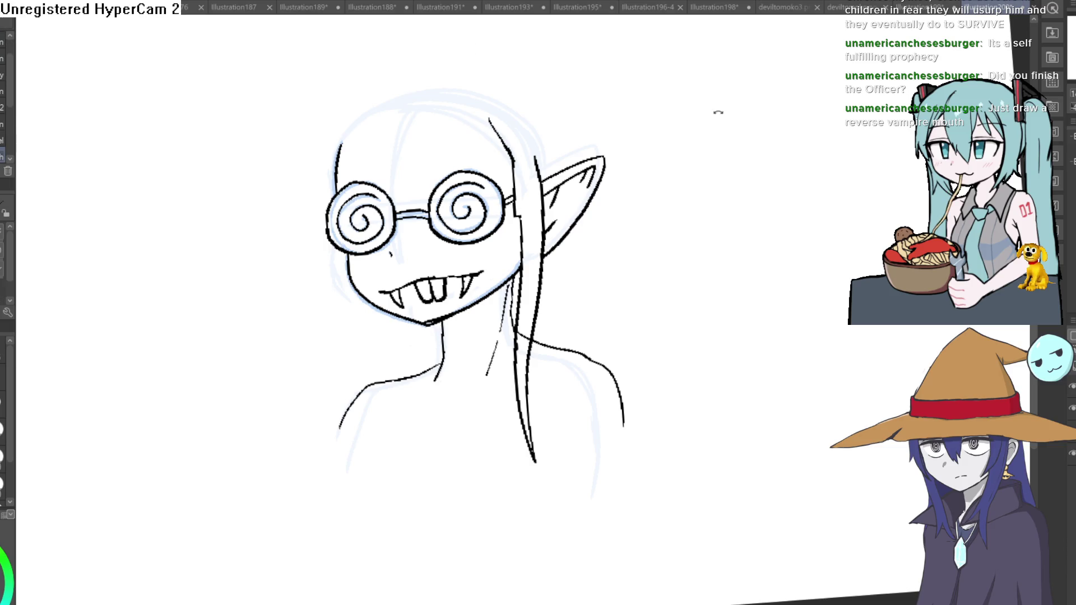
drag(566, 210, 514, 226)
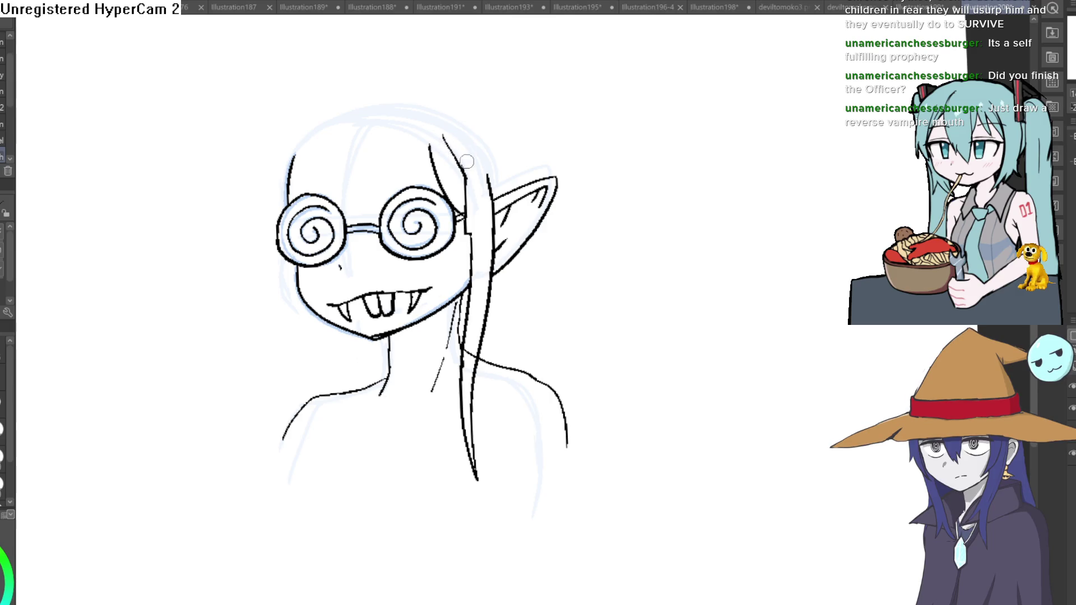
key(e)
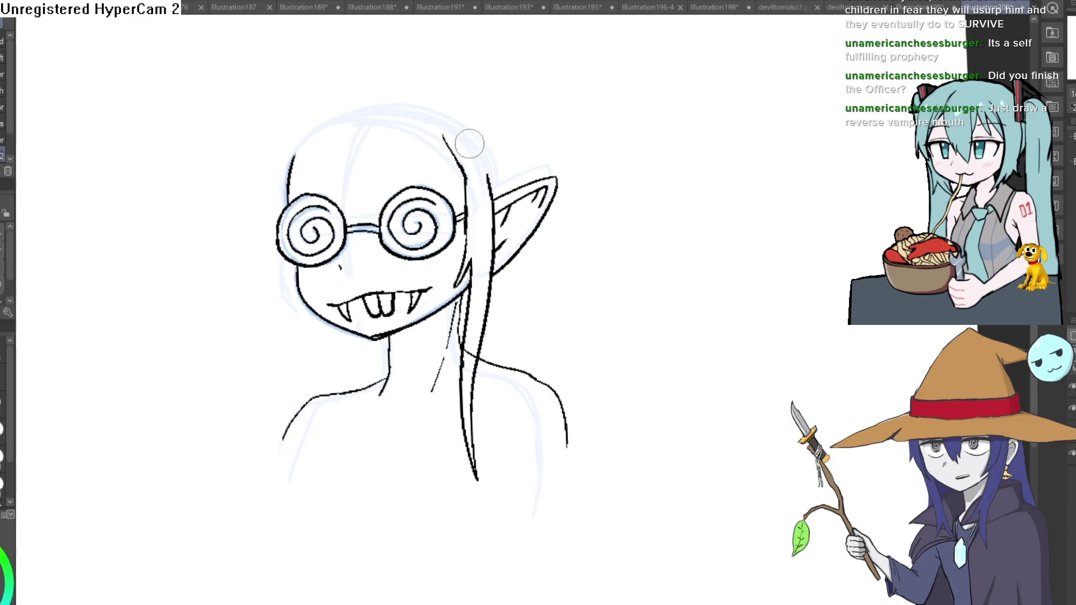
key(p)
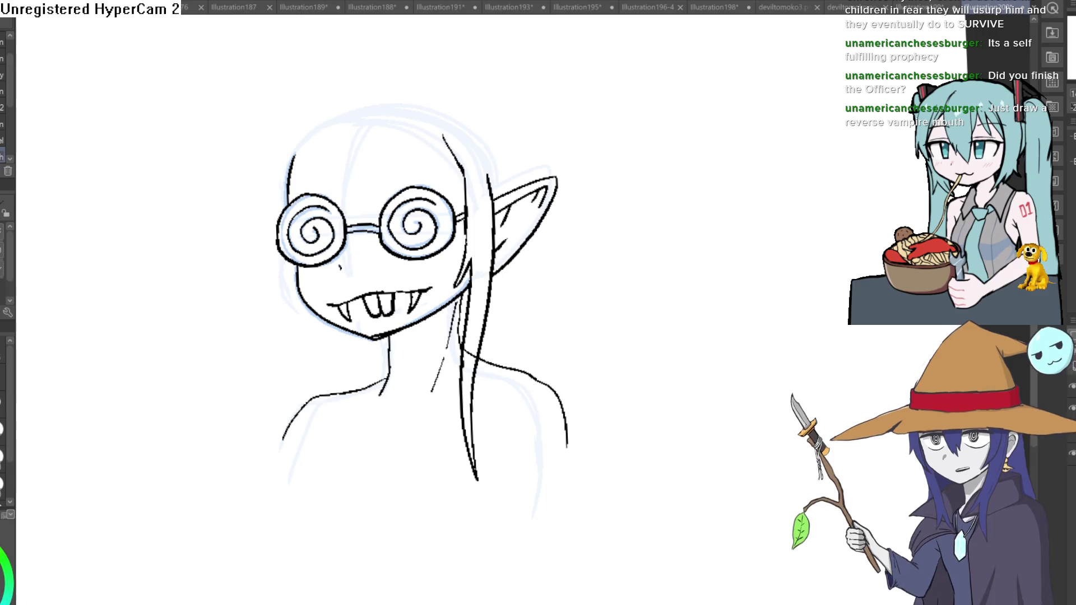
Test the pen with a zigzag and a circle in empty space, then undo both
mouse_move(650, 98)
mouse_down()
mouse_move(639, 135)
mouse_move(704, 113)
mouse_up()
key(ctrl+z)
mouse_move(671, 59)
mouse_down()
mouse_move(576, 136)
mouse_move(673, 55)
mouse_move(735, 101)
mouse_move(714, 34)
mouse_up()
key(ctrl+z)
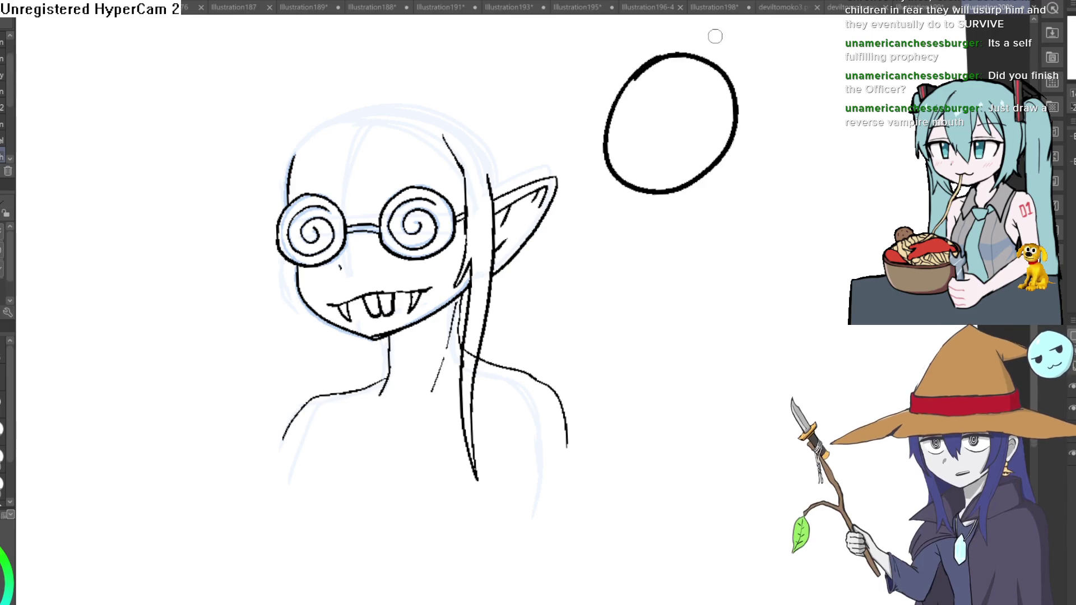
key(ctrl+z)
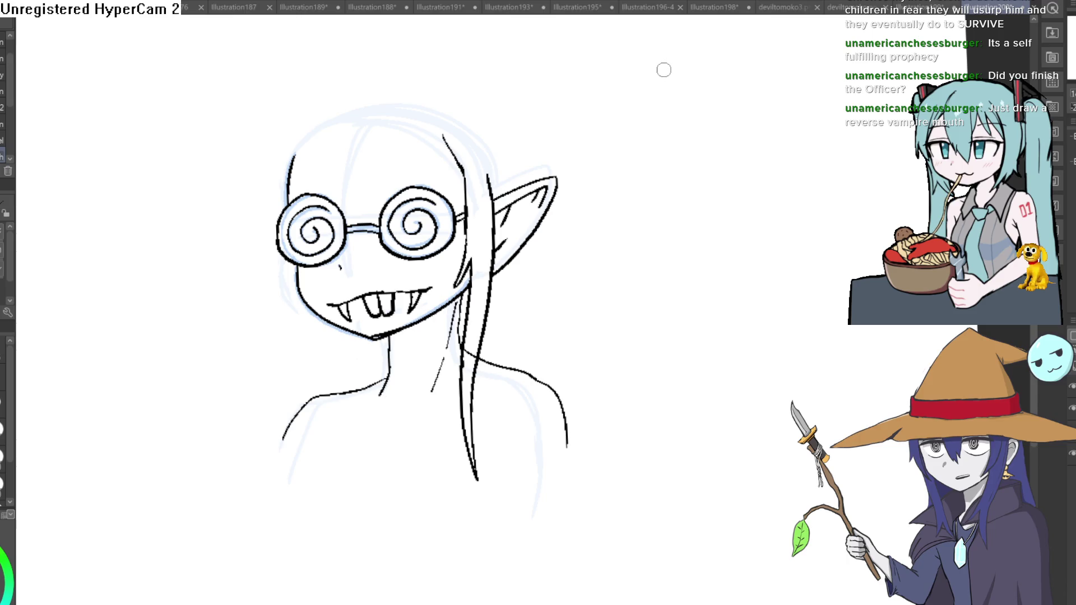
Zoom in on the face and draw hair strands over the forehead, glasses and near the ear
click(441, 156)
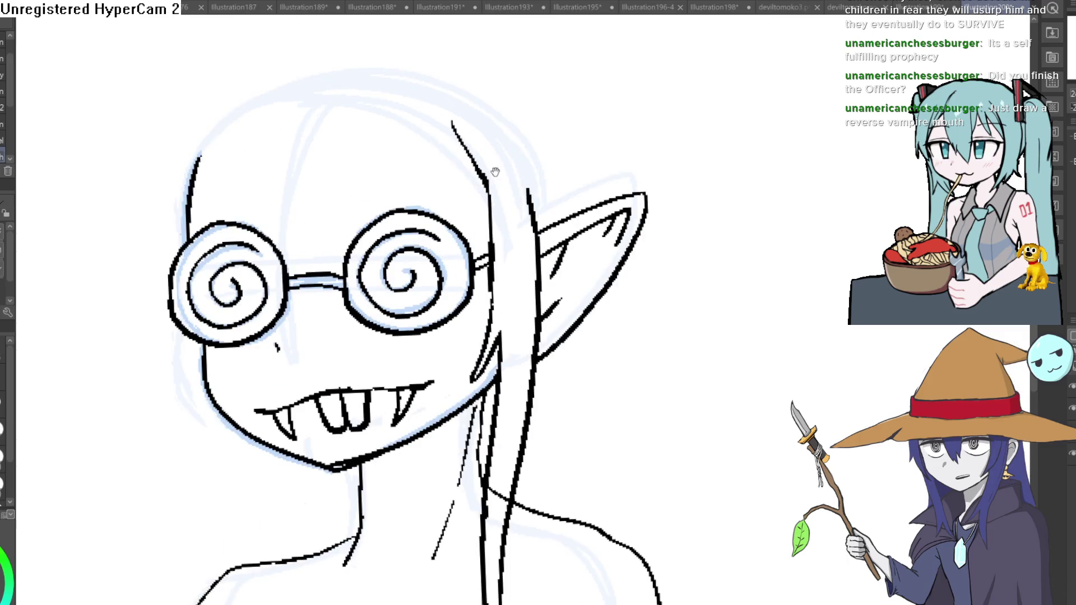
click(495, 172)
drag(488, 264, 429, 167)
mouse_move(301, 155)
mouse_down()
mouse_move(314, 297)
mouse_move(373, 387)
mouse_up()
drag(375, 171, 368, 280)
mouse_move(409, 168)
mouse_down()
mouse_move(454, 230)
mouse_move(502, 216)
mouse_move(515, 88)
mouse_up()
Draw two rounded buck teeth, erase the fangs, and zoom back out
drag(371, 264, 424, 262)
mouse_move(453, 262)
mouse_down()
mouse_move(455, 272)
mouse_move(466, 263)
mouse_up()
drag(342, 283, 339, 300)
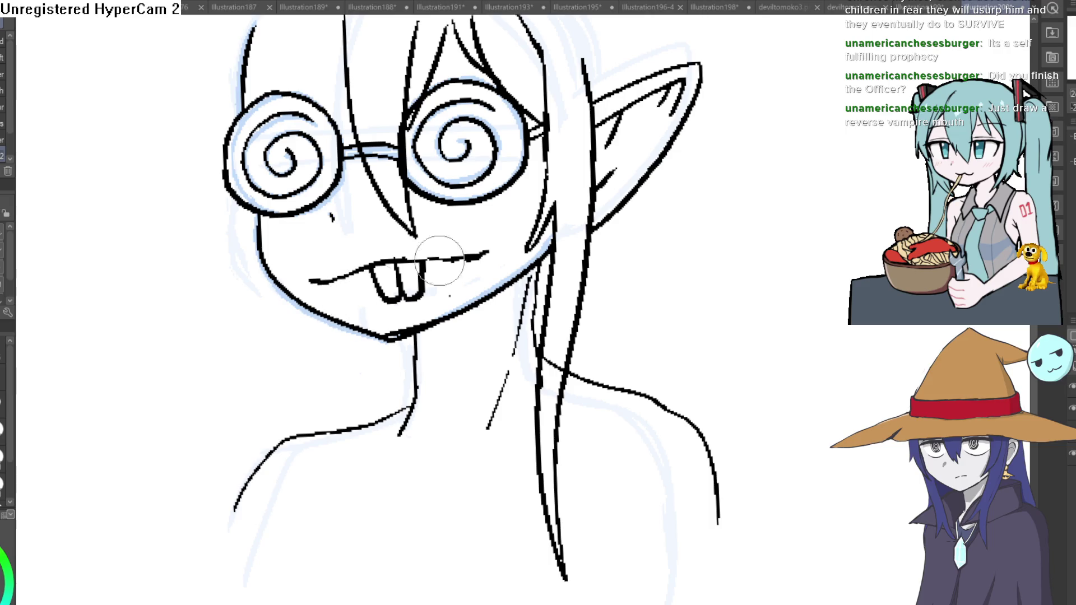
key(ctrl+minus)
key(ctrl+minus)
key(ctrl+minus)
drag(611, 265, 599, 263)
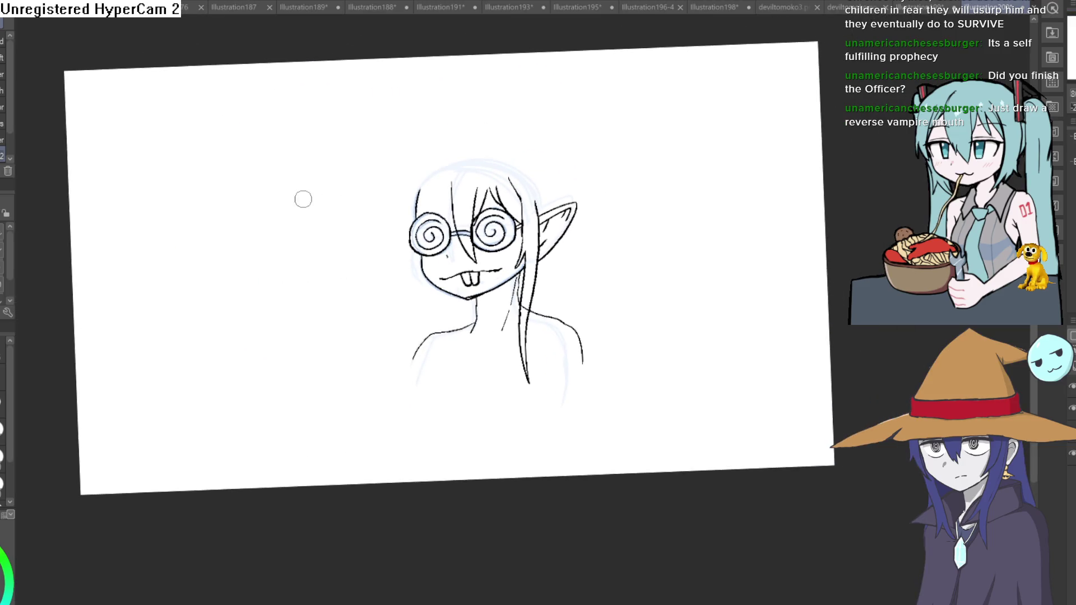
Draw long hair strands down the left side of the face past the glasses
key(ctrl+plus)
key(ctrl+plus)
mouse_move(358, 289)
mouse_down()
mouse_move(355, 256)
mouse_move(395, 159)
mouse_up()
drag(370, 277, 361, 338)
drag(349, 314, 347, 176)
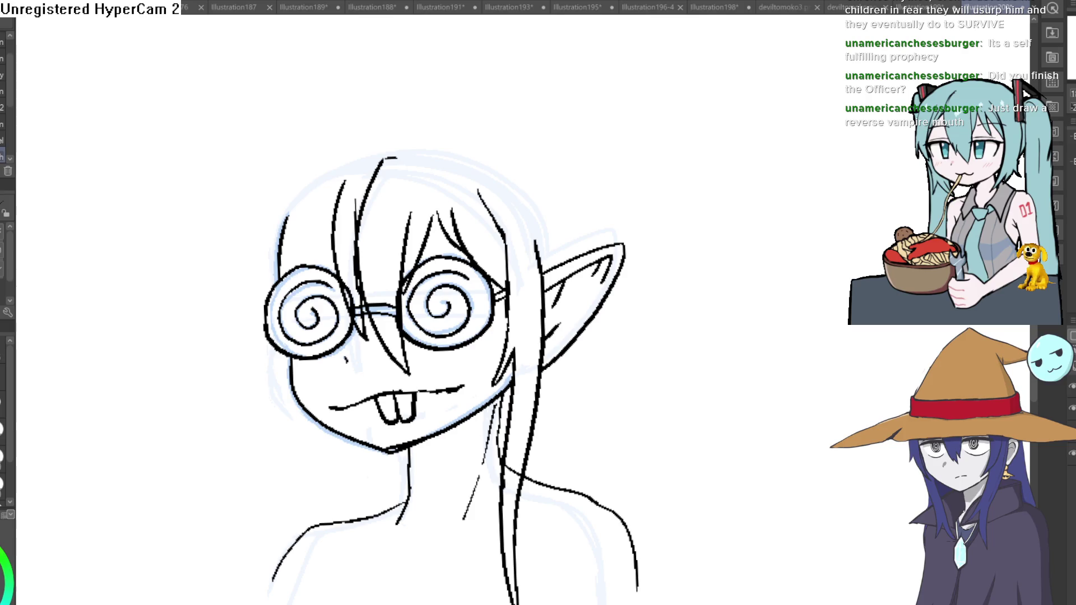
Ink the outer hair outline over the top of the head, ending in a pointed tuft by the ear
mouse_move(704, 355)
mouse_down()
mouse_move(663, 324)
mouse_move(671, 334)
mouse_move(597, 227)
mouse_up()
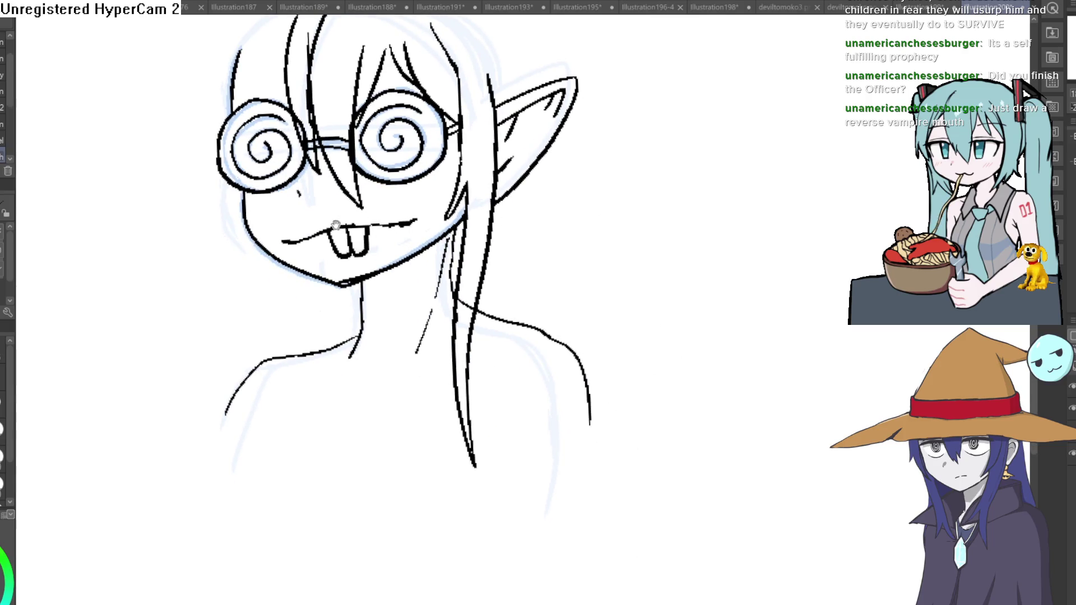
drag(336, 288, 360, 353)
drag(298, 272, 289, 324)
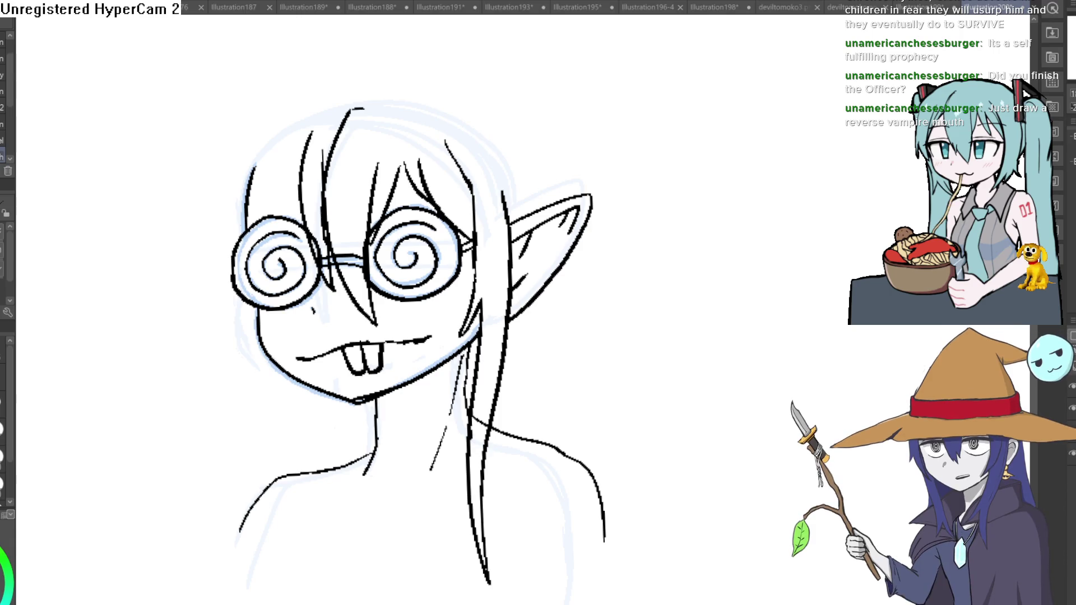
mouse_move(368, 95)
mouse_down()
mouse_move(507, 149)
mouse_move(537, 180)
mouse_move(507, 137)
mouse_move(396, 81)
mouse_move(365, 88)
mouse_up()
mouse_move(474, 105)
mouse_down()
mouse_move(523, 129)
mouse_move(571, 126)
mouse_up()
mouse_move(567, 129)
mouse_down()
mouse_move(530, 151)
mouse_move(560, 188)
mouse_move(505, 138)
mouse_move(547, 191)
mouse_move(532, 197)
mouse_move(485, 126)
mouse_move(396, 78)
mouse_up()
key(e)
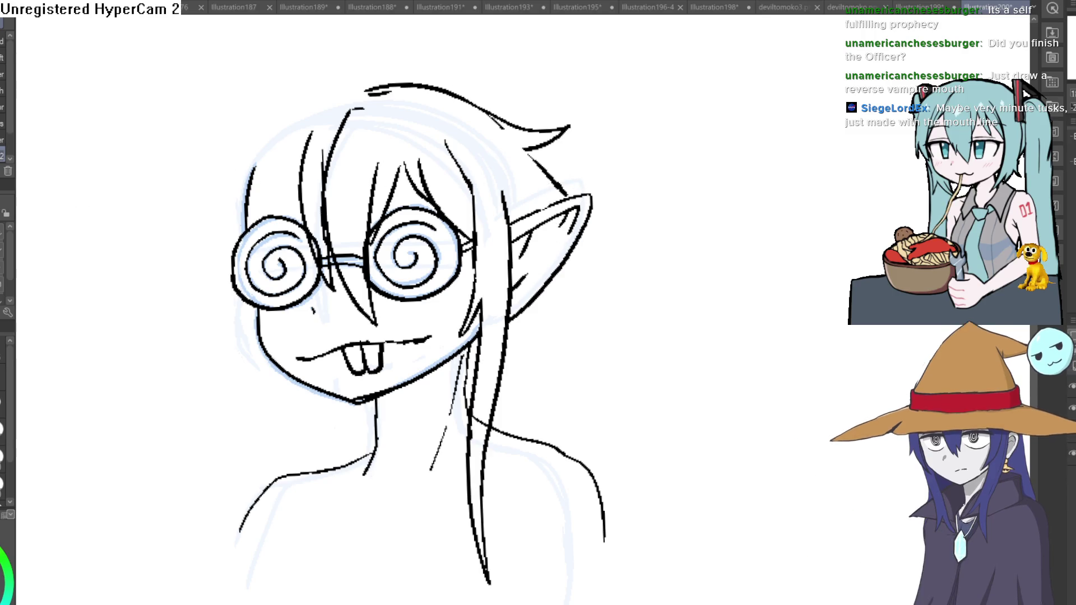
Draw the top and left hair outlines with a pointed strand on the left side
key(p)
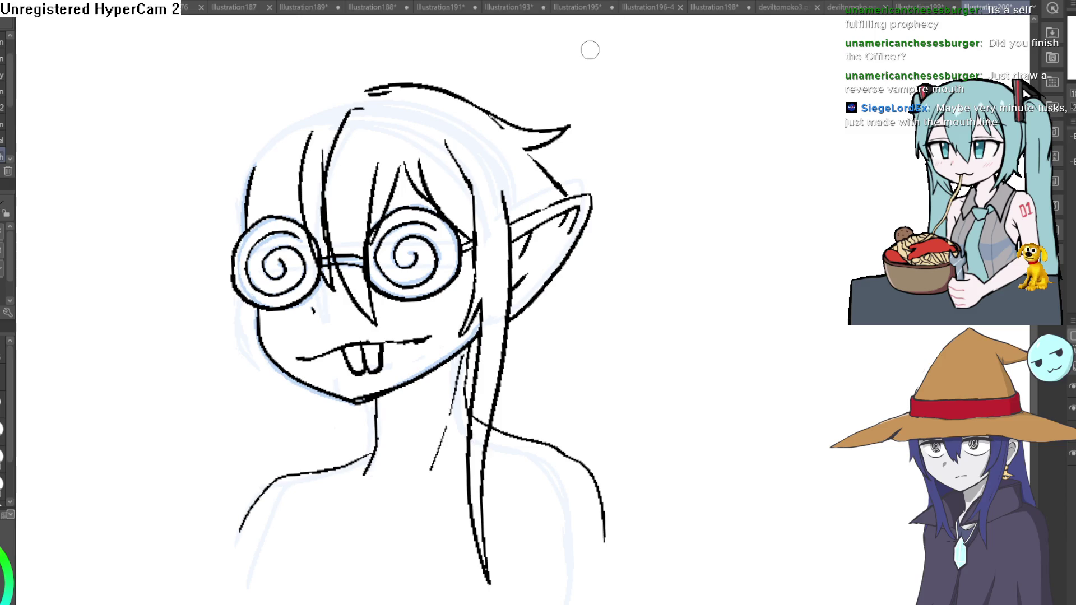
mouse_move(564, 198)
mouse_down()
mouse_move(516, 120)
mouse_move(361, 79)
mouse_move(283, 99)
mouse_move(198, 280)
mouse_up()
drag(233, 193, 197, 281)
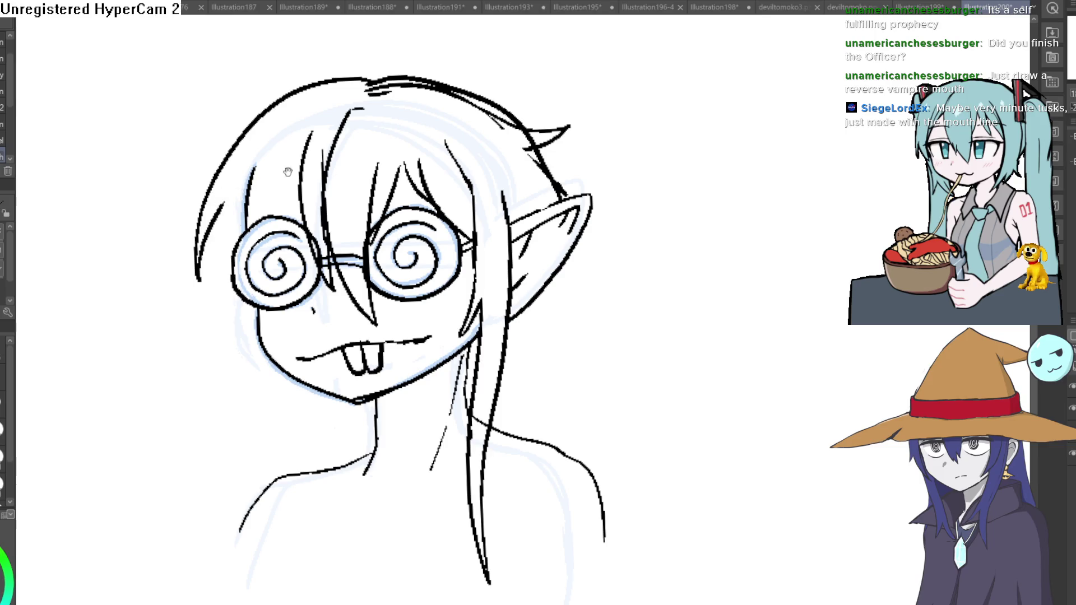
drag(255, 121, 197, 171)
drag(299, 182, 280, 142)
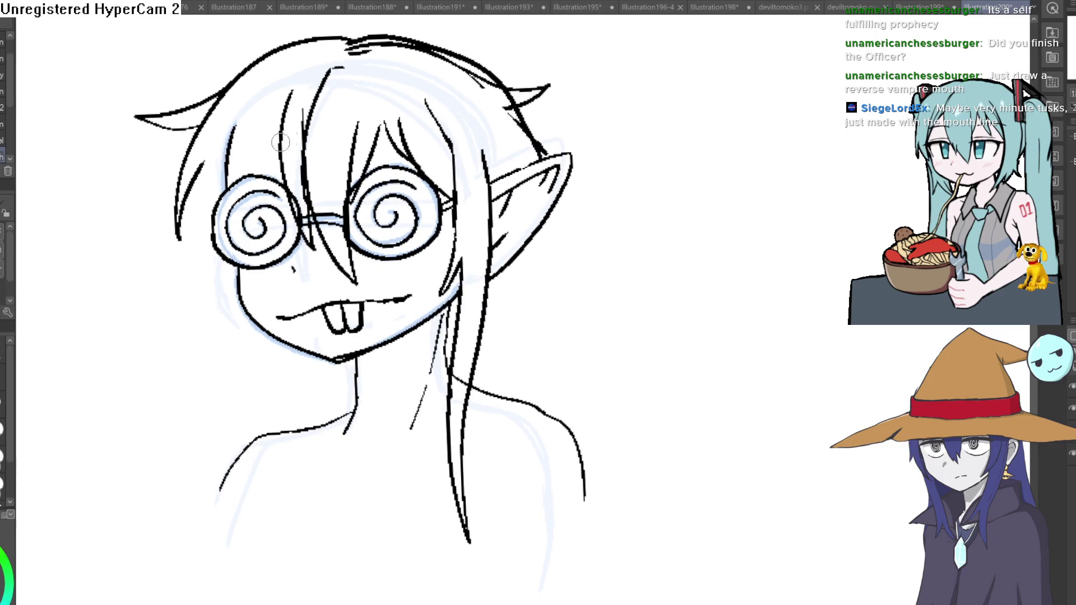
Add long pointed strands down the left side past the neck and erase the shoulder line behind them
mouse_move(292, 193)
mouse_down()
mouse_move(257, 110)
mouse_move(225, 202)
mouse_up()
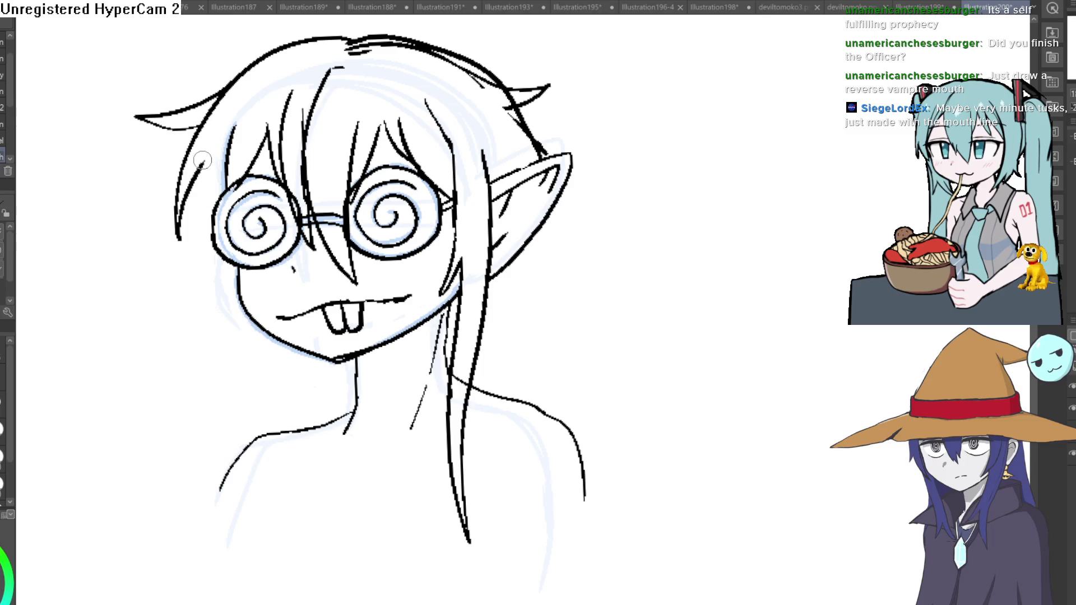
drag(202, 158, 261, 418)
mouse_move(240, 356)
mouse_down()
mouse_move(261, 418)
mouse_move(294, 433)
mouse_up()
drag(545, 251, 558, 179)
mouse_move(269, 251)
mouse_down()
mouse_move(305, 415)
mouse_move(318, 404)
mouse_move(362, 493)
mouse_up()
drag(362, 492, 336, 374)
drag(566, 211, 540, 230)
key(ctrl+z)
key(ctrl+z)
key(ctrl+z)
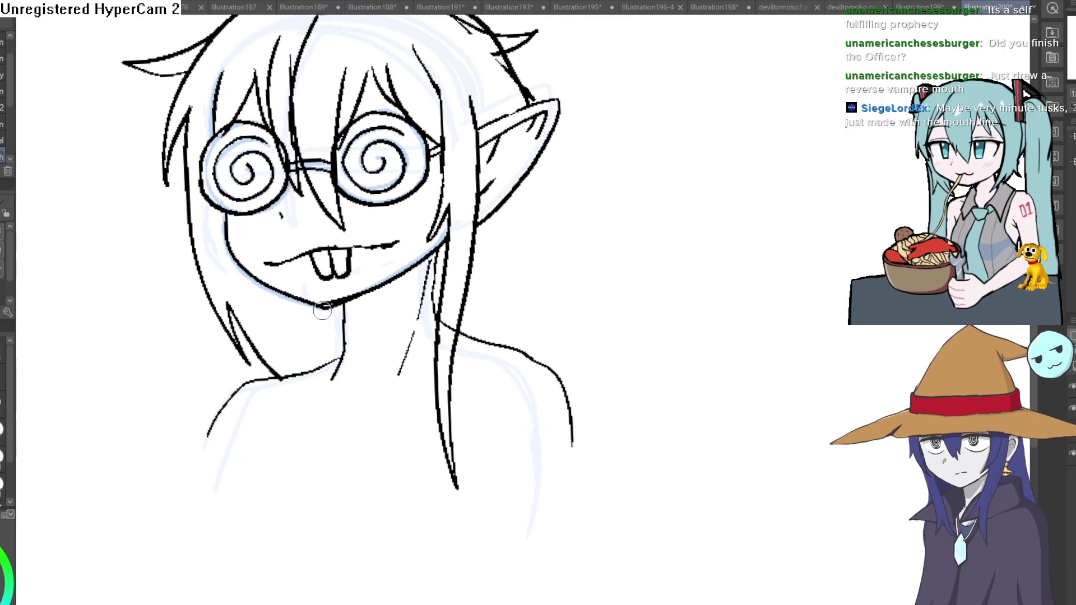
drag(259, 287, 337, 486)
mouse_move(321, 451)
mouse_down()
mouse_move(376, 489)
mouse_move(301, 307)
mouse_move(267, 313)
mouse_up()
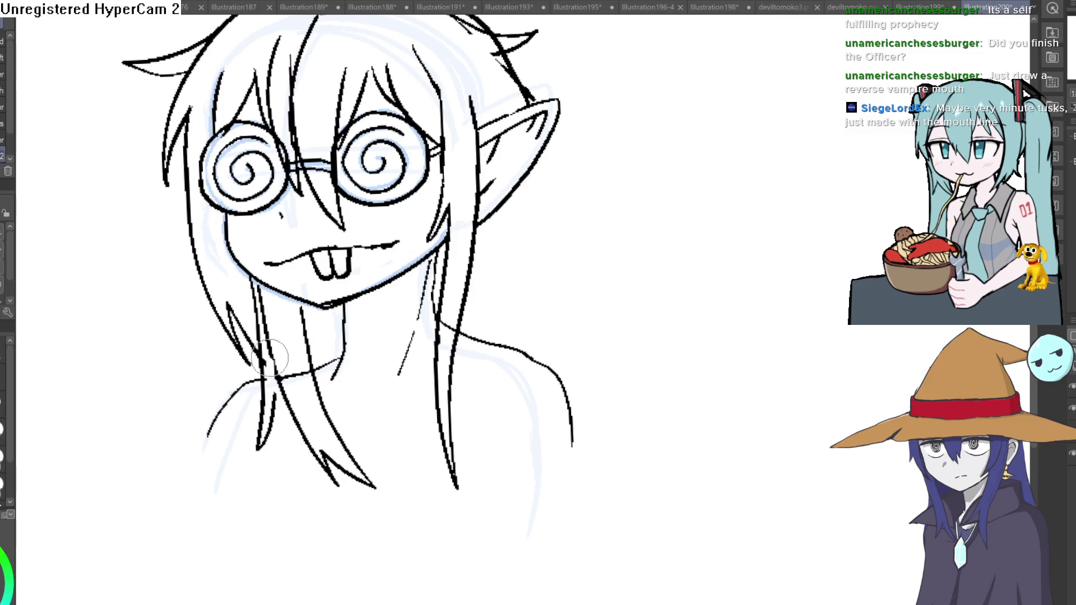
mouse_move(287, 374)
mouse_down()
mouse_move(297, 369)
mouse_move(288, 360)
mouse_up()
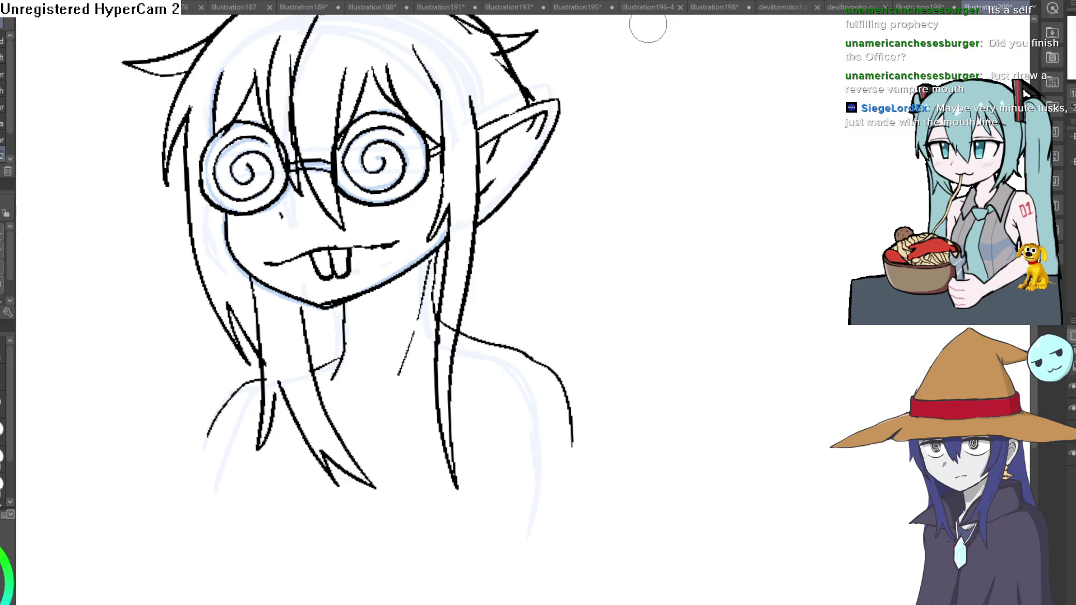
Erase the doubled stroke on the top hair outline and close the gap in it
mouse_move(583, 204)
mouse_down()
mouse_move(505, 221)
mouse_move(297, 110)
mouse_move(256, 107)
mouse_up()
drag(389, 145, 312, 96)
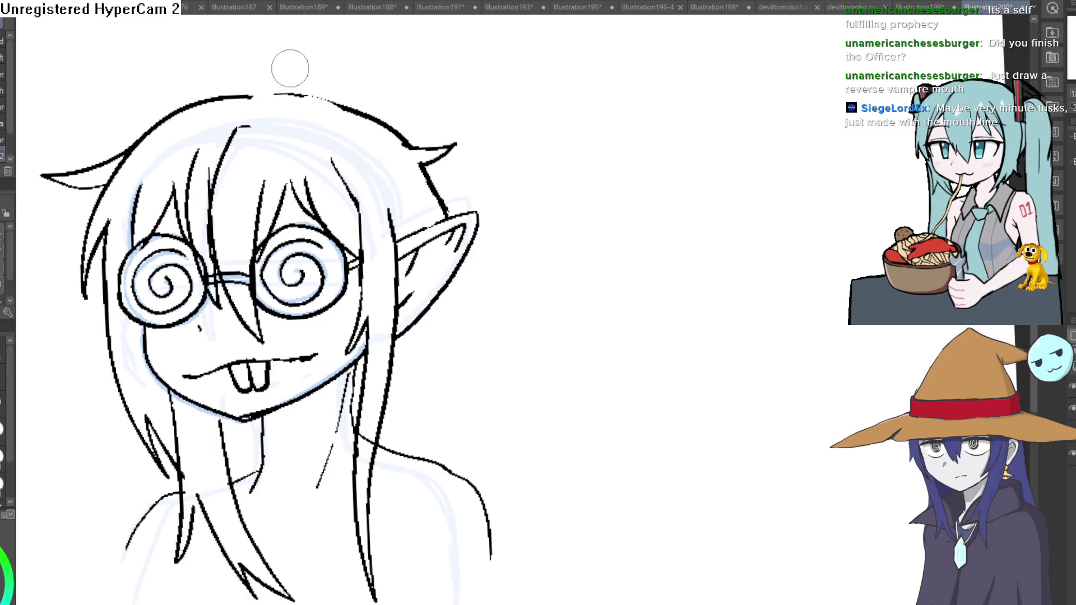
drag(283, 94, 259, 100)
scroll(505, 159, up, 2)
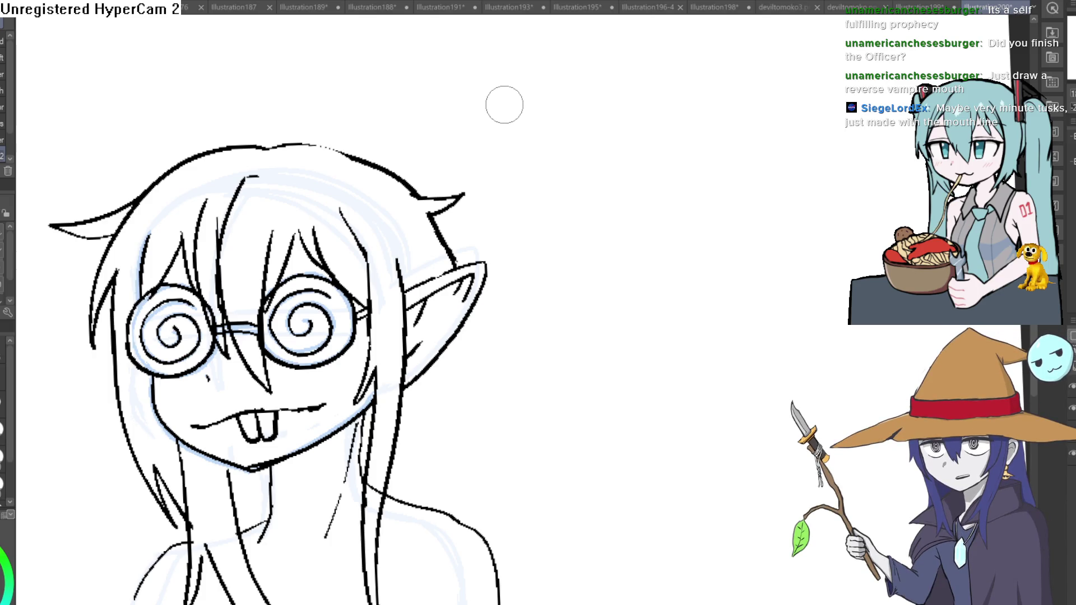
click(3, 155)
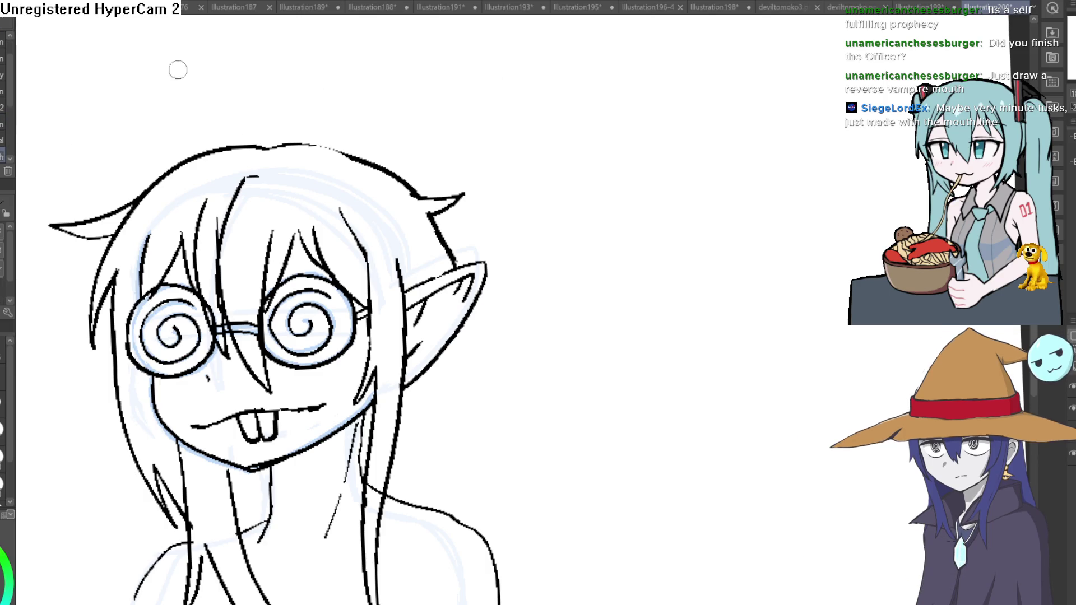
Ink a line along the top of the hair near the right ear
mouse_move(467, 258)
mouse_down()
mouse_move(393, 166)
mouse_move(269, 140)
mouse_move(163, 168)
mouse_move(305, 143)
mouse_move(393, 169)
mouse_move(417, 187)
mouse_move(451, 258)
mouse_move(435, 205)
mouse_move(443, 209)
mouse_move(430, 211)
mouse_up()
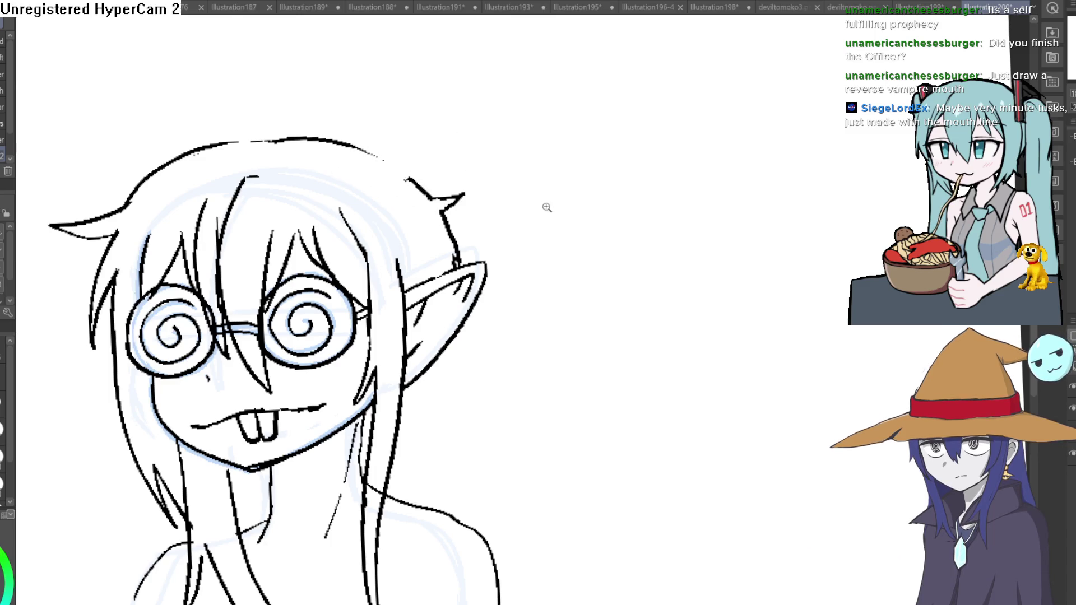
scroll(544, 206, down, 3)
scroll(503, 227, up, 5)
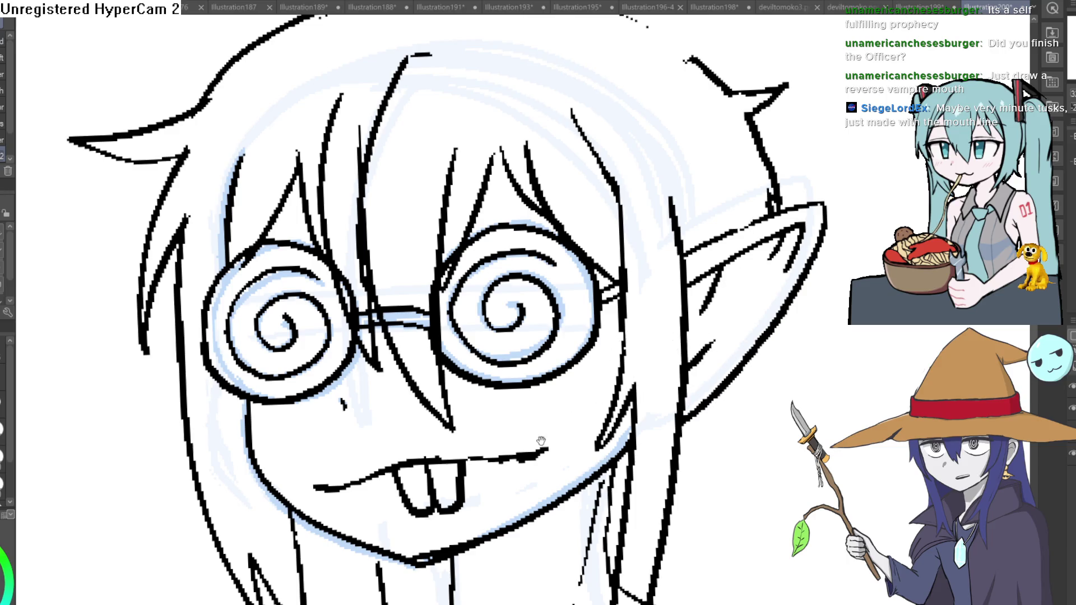
Draw small fangs at both ends of the mouth, redrawing the misshapen left one
scroll(511, 294, down, 5)
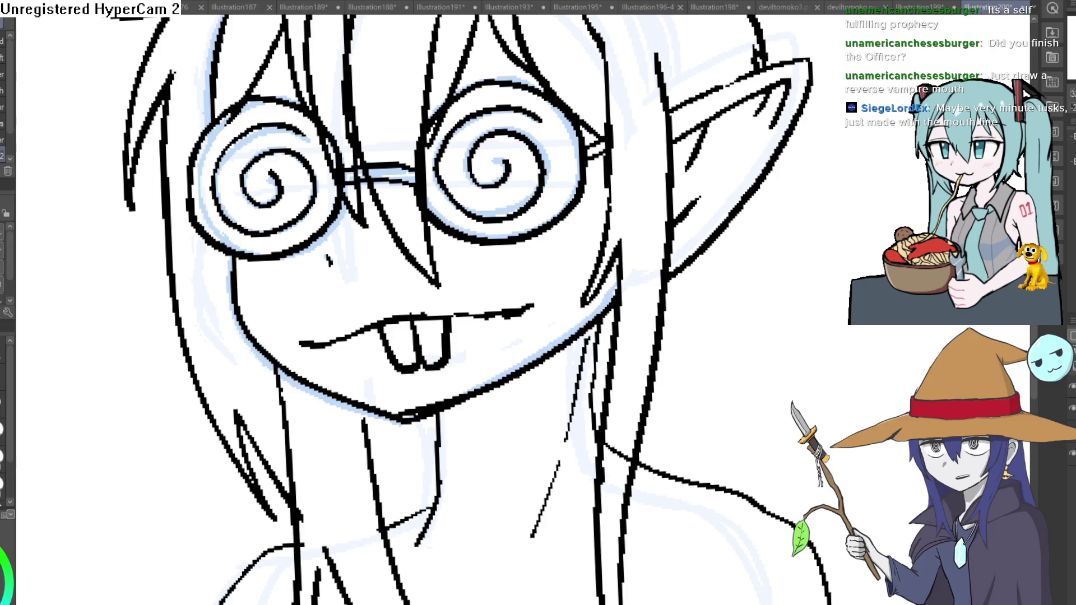
scroll(502, 328, up, 4)
drag(501, 298, 547, 298)
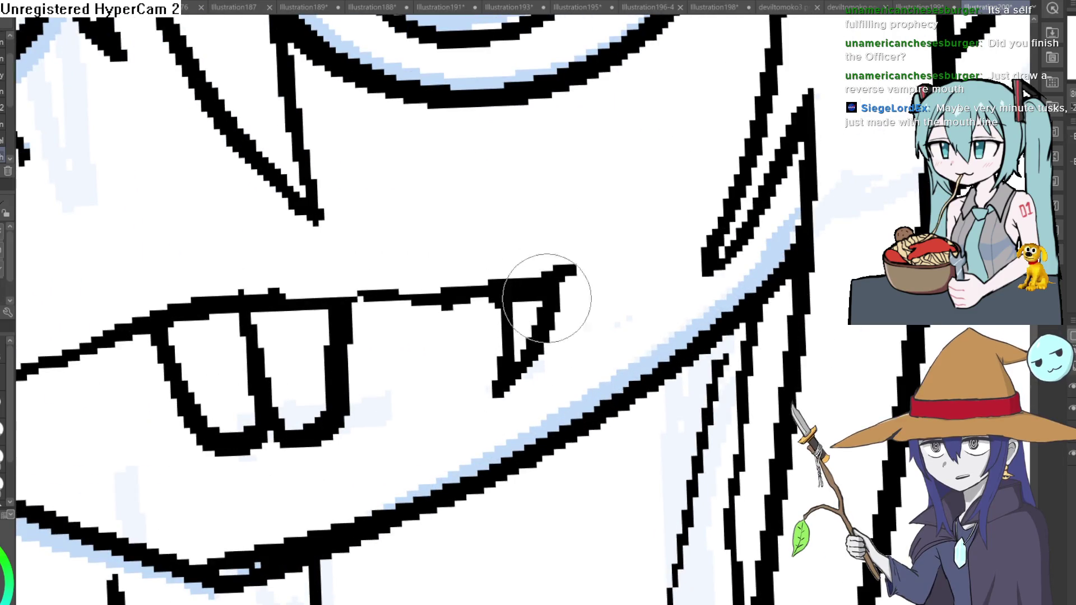
scroll(546, 299, down, 5)
scroll(413, 312, up, 5)
drag(412, 369, 383, 343)
scroll(381, 337, down, 5)
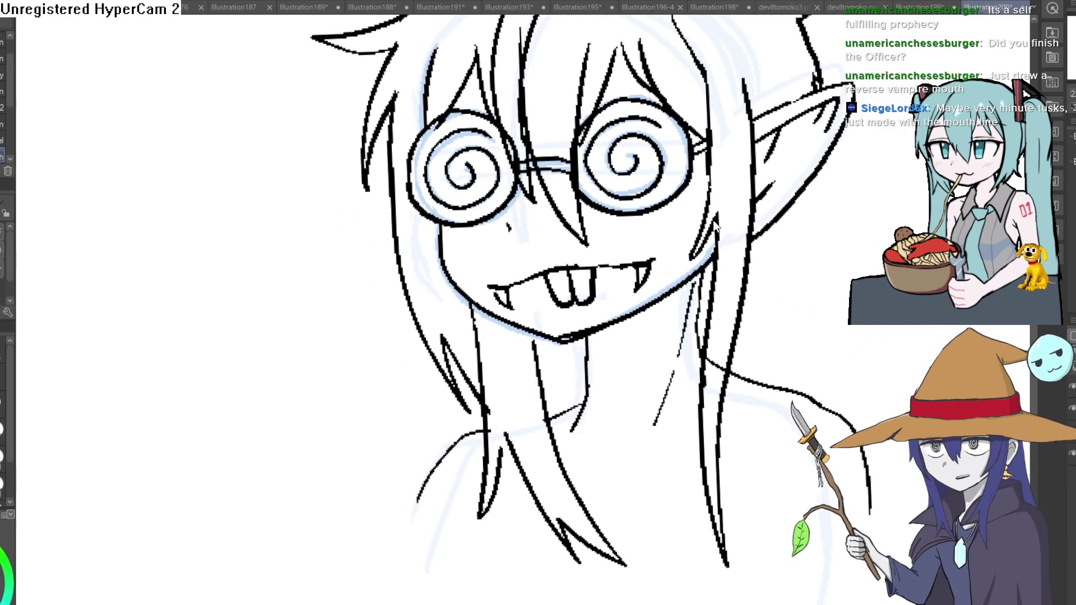
scroll(529, 285, up, 5)
drag(489, 295, 495, 336)
drag(563, 254, 469, 249)
key(ctrl+z)
drag(398, 271, 392, 325)
Add extra fang lines and rows of sharp teeth along both sides of the mouth
scroll(510, 259, down, 5)
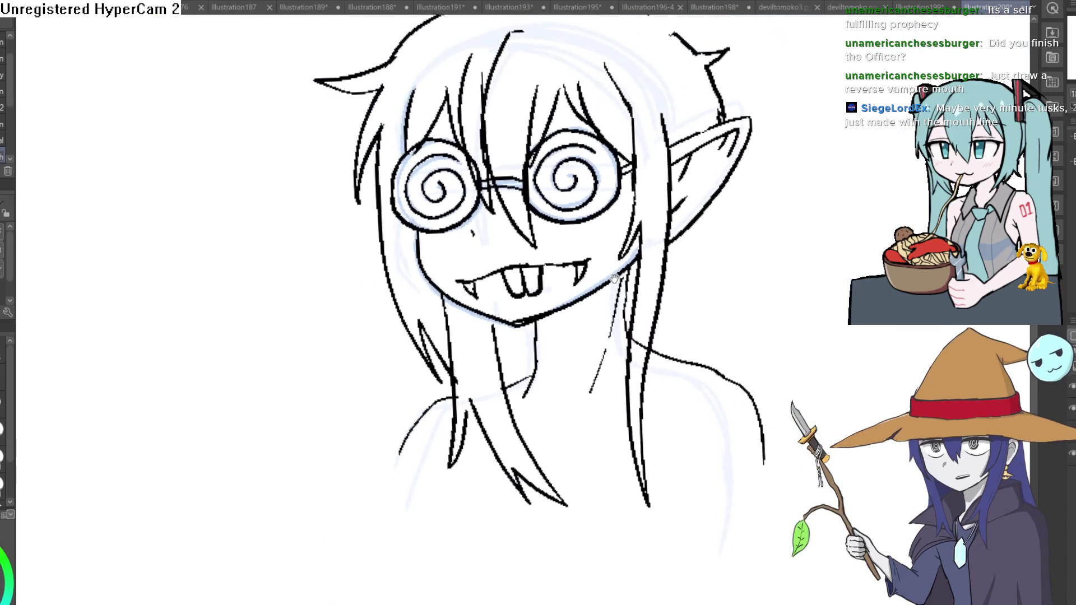
scroll(615, 279, down, 1)
scroll(548, 275, up, 2)
scroll(616, 256, up, 2)
scroll(607, 231, down, 2)
scroll(606, 241, up, 2)
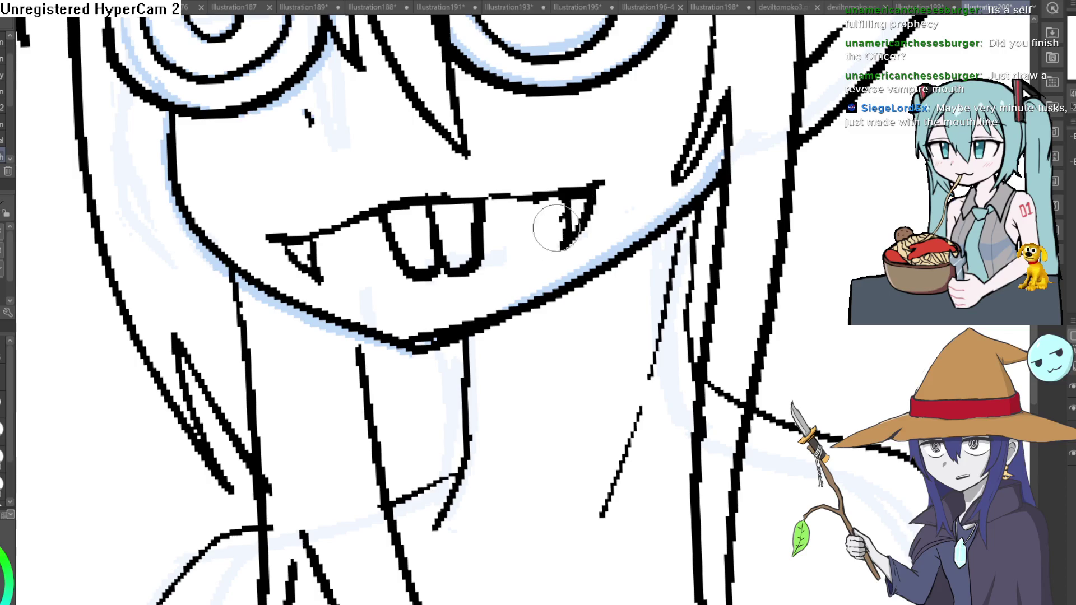
drag(556, 227, 546, 235)
drag(541, 193, 540, 240)
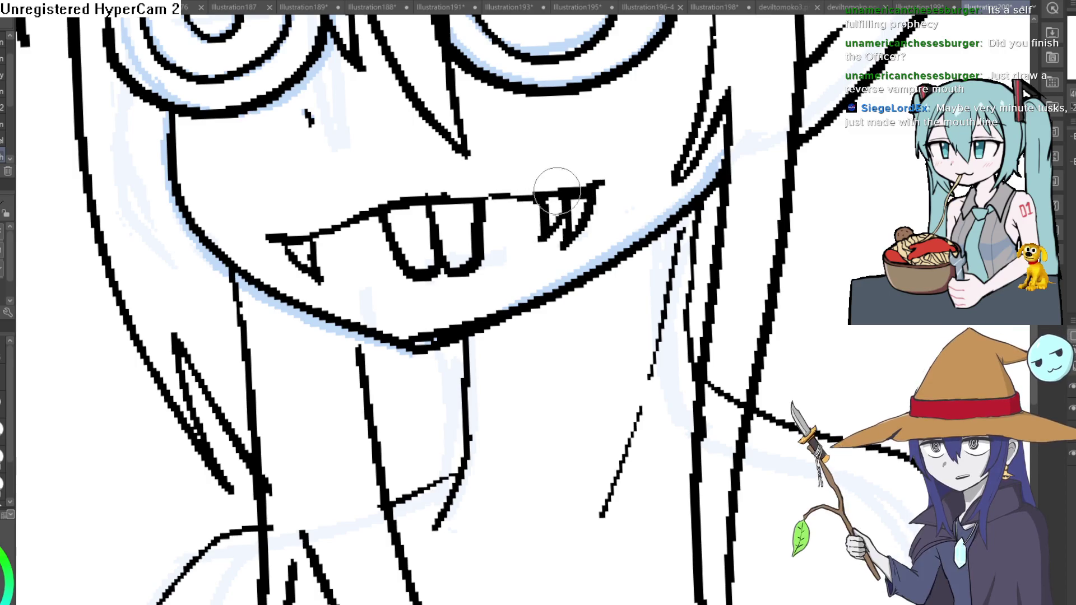
drag(297, 241, 318, 280)
drag(328, 236, 345, 275)
drag(359, 222, 370, 259)
drag(390, 207, 367, 252)
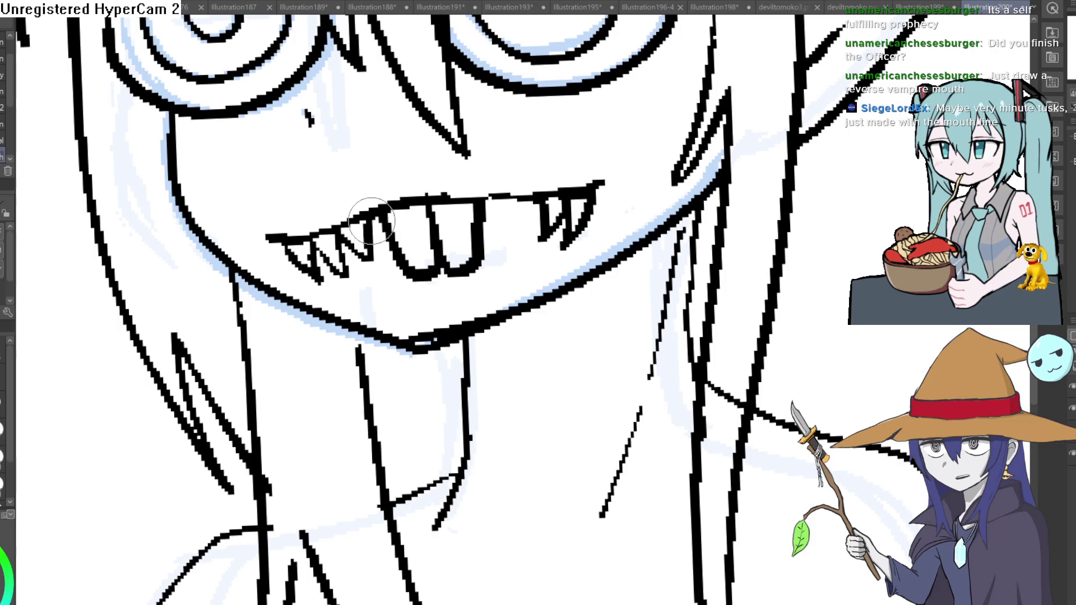
mouse_move(538, 193)
mouse_down()
mouse_move(522, 241)
mouse_move(496, 238)
mouse_up()
drag(488, 202, 477, 236)
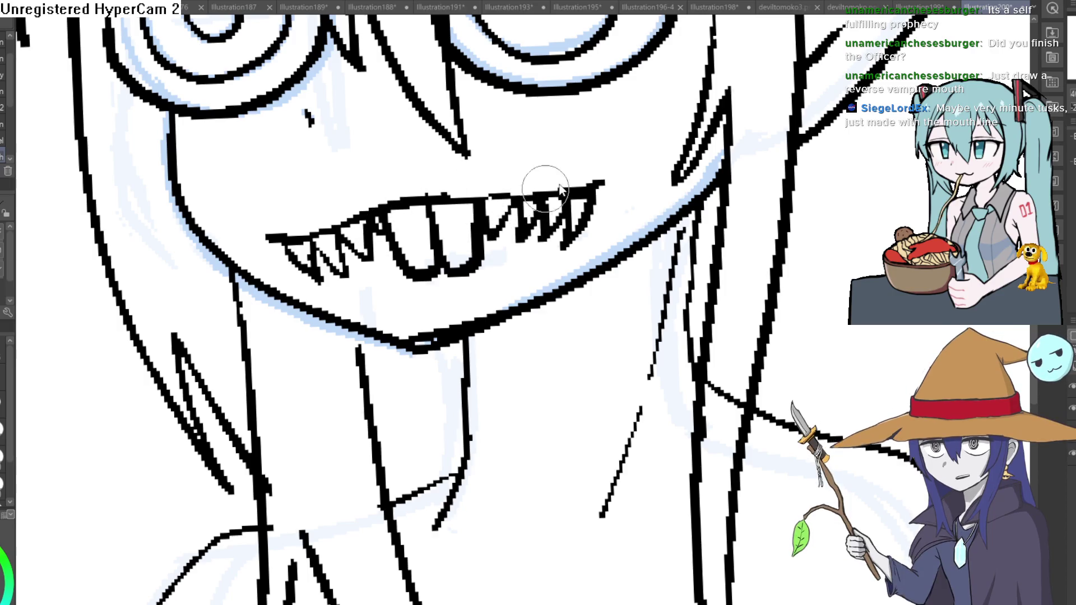
Draw a lower lip line, then undo it along with the extra teeth and fang strokes
scroll(561, 190, down, 5)
scroll(561, 191, up, 5)
drag(654, 210, 443, 254)
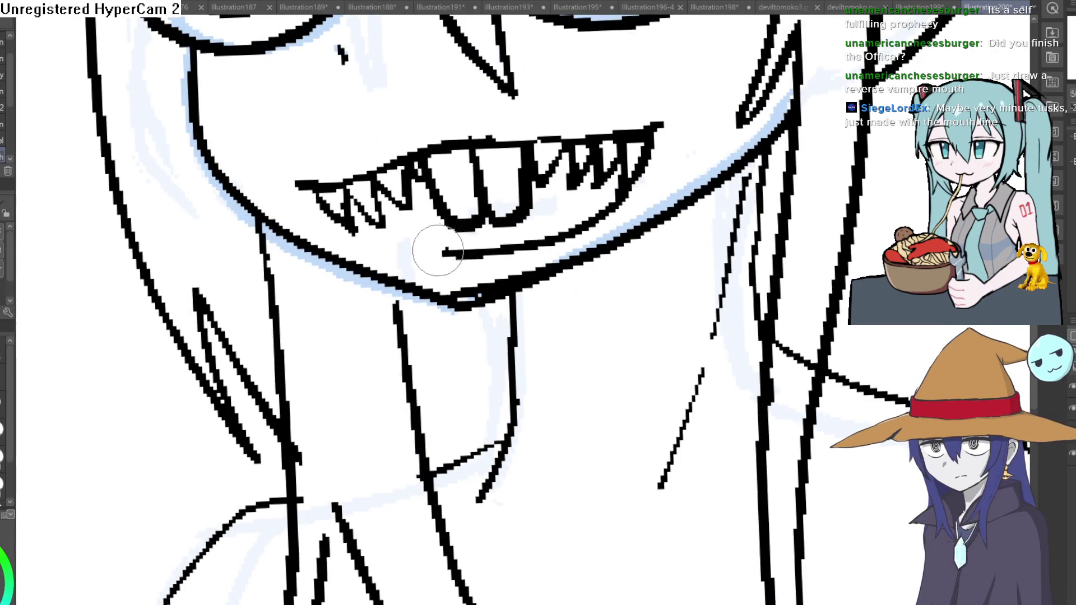
key(ctrl+z)
key(ctrl+z)
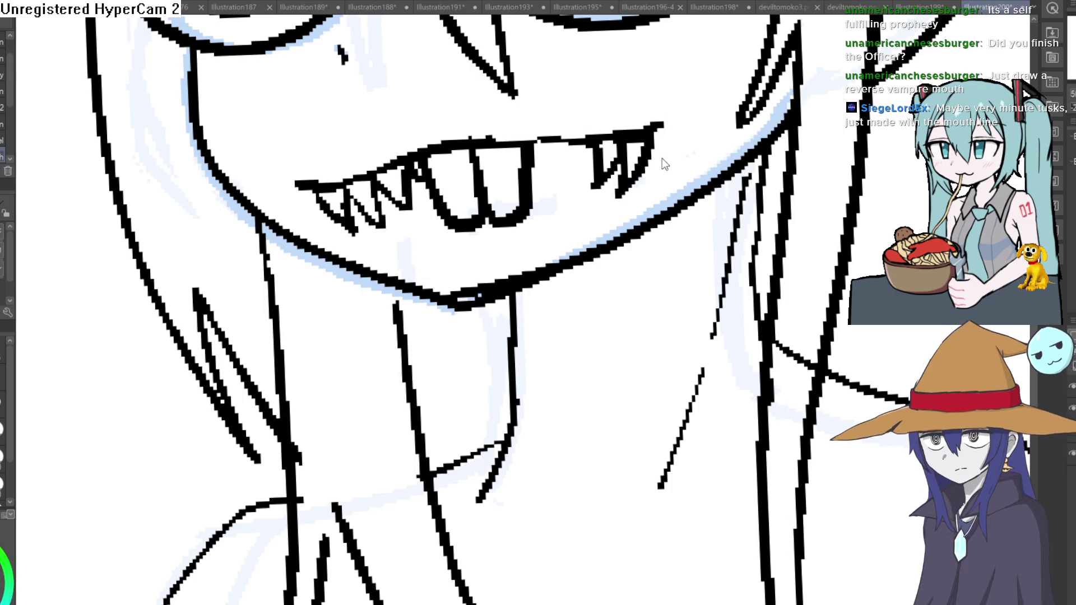
key(ctrl+z)
key(ctrl+z)
key(ctrl+z)
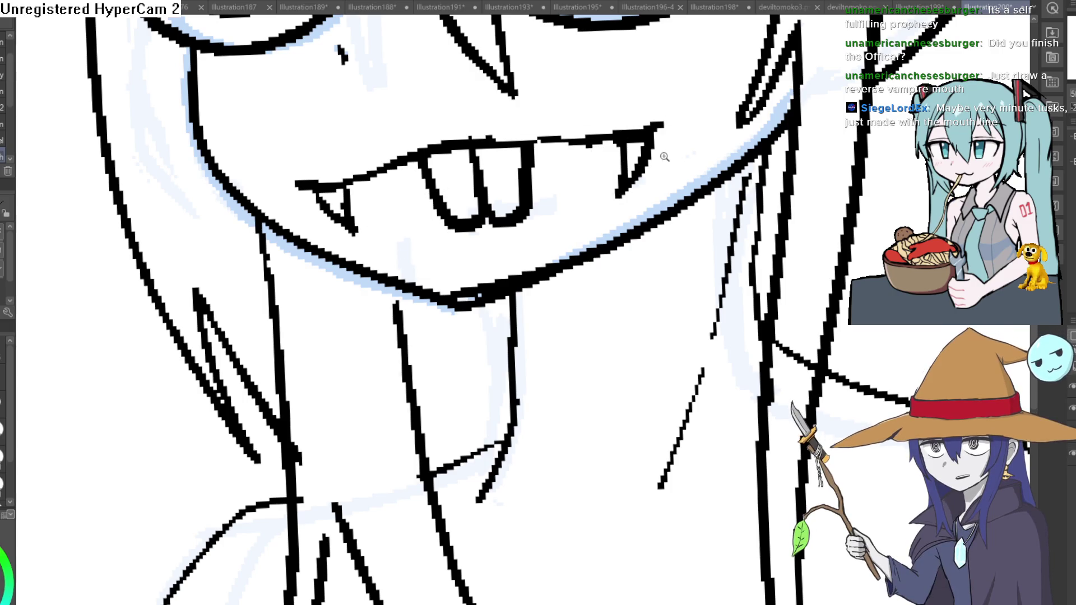
scroll(665, 157, down, 2)
scroll(626, 161, down, 2)
key(ctrl+z)
key(ctrl+z)
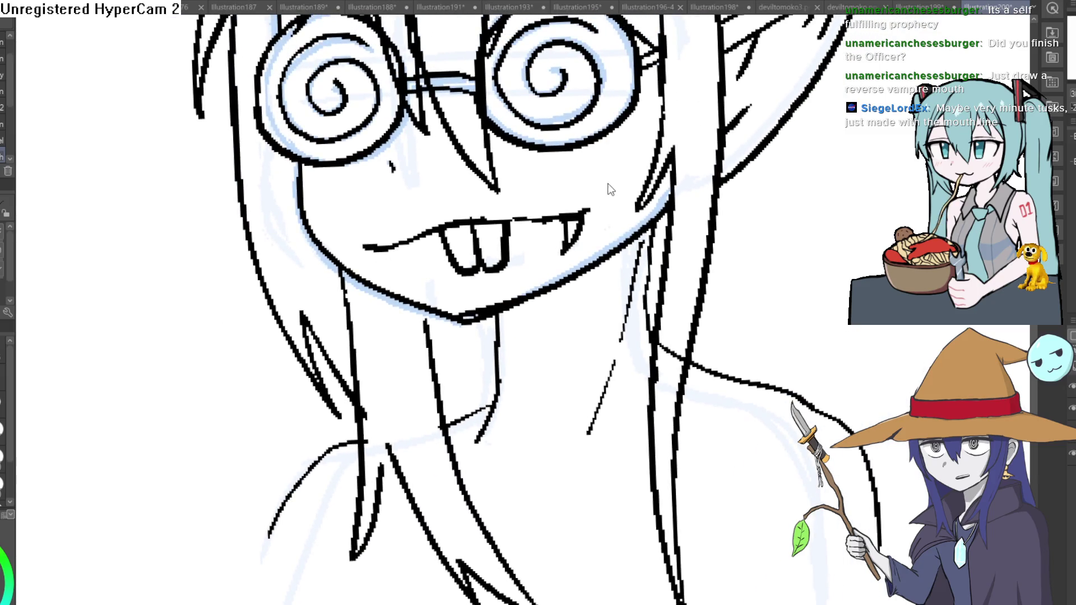
Undo the leftover short stroke on the right, then zoom out and pan the drawing up and left
scroll(605, 185, up, 1)
scroll(601, 187, down, 1)
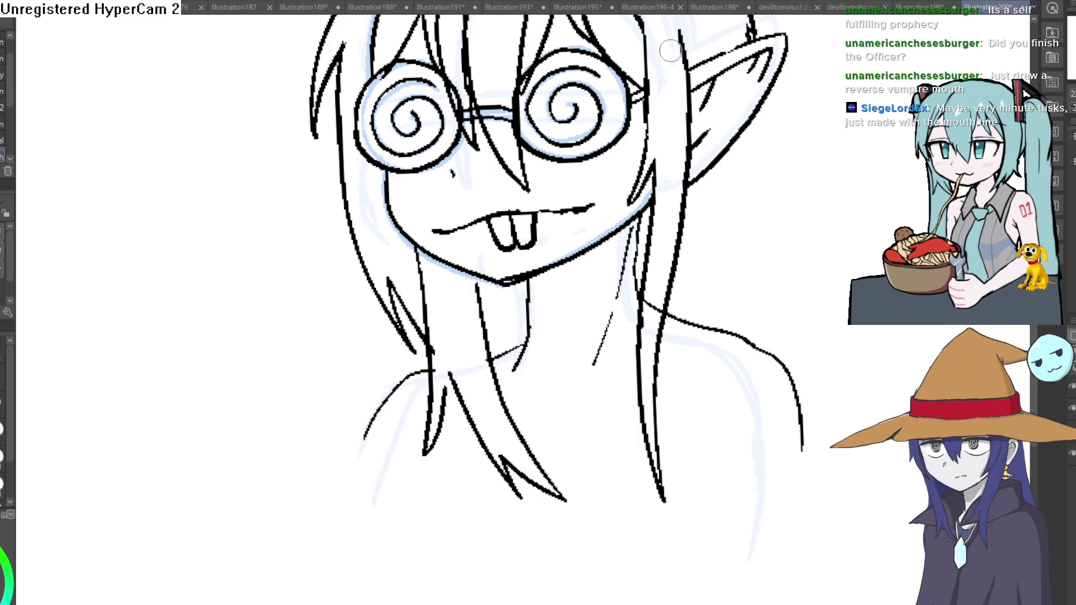
mouse_move(738, 246)
mouse_down()
mouse_move(762, 269)
mouse_move(833, 251)
mouse_move(705, 362)
mouse_up()
key(ctrl+z)
scroll(746, 277, down, 2)
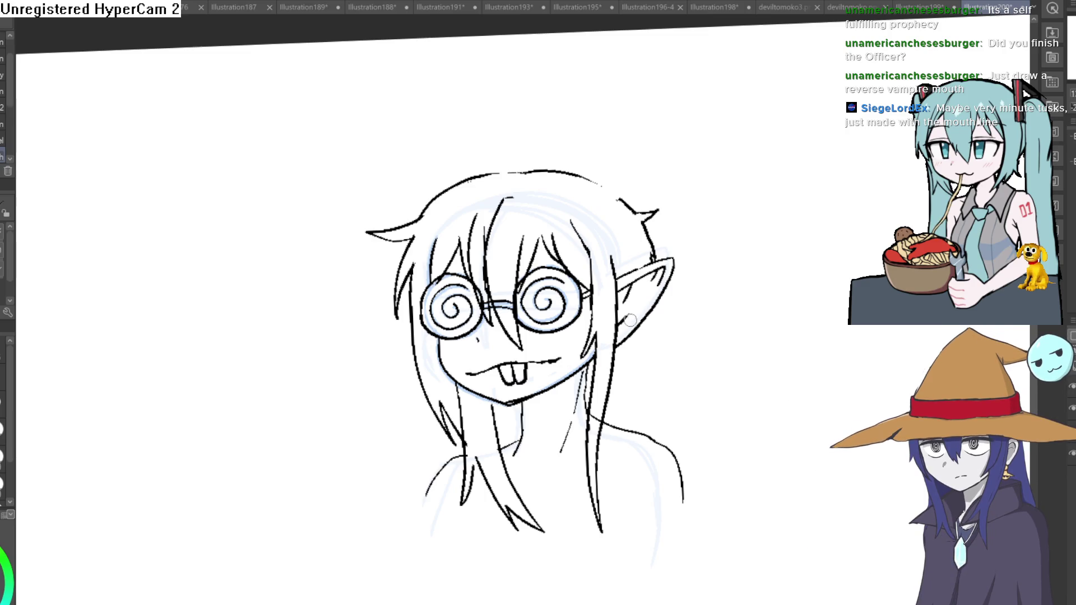
drag(465, 426, 446, 346)
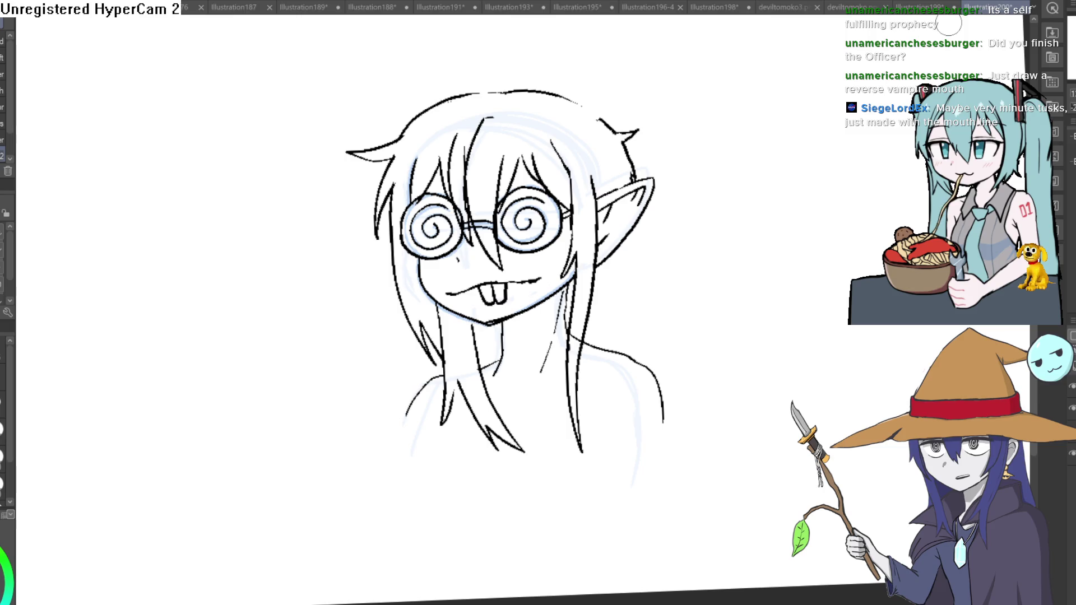
key(e)
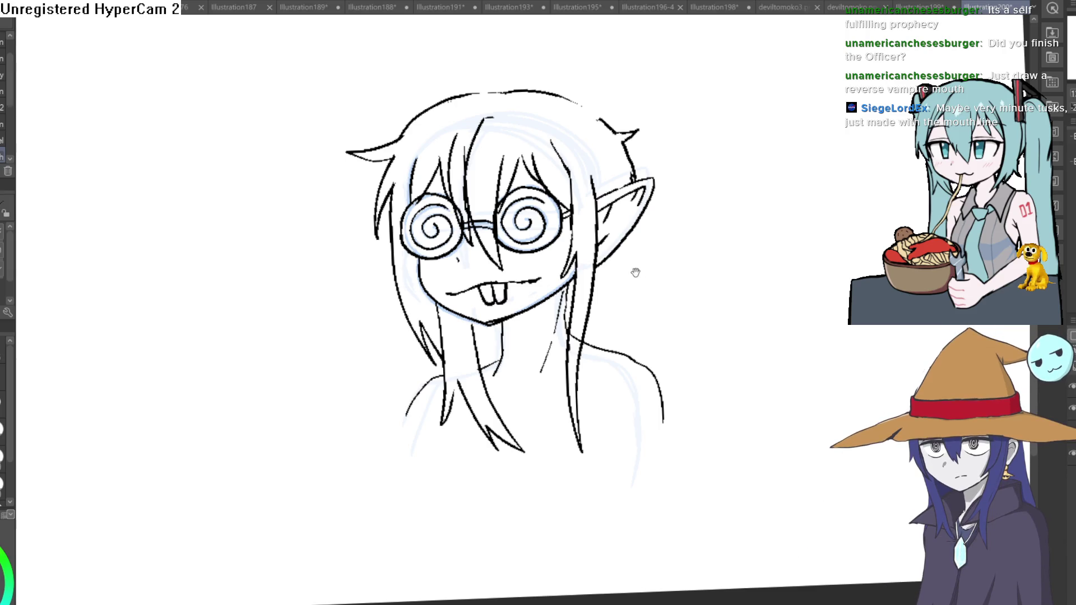
Draw four long hair strands hanging below the right ear, then fit the page in view
drag(634, 270, 602, 237)
scroll(597, 158, up, 2)
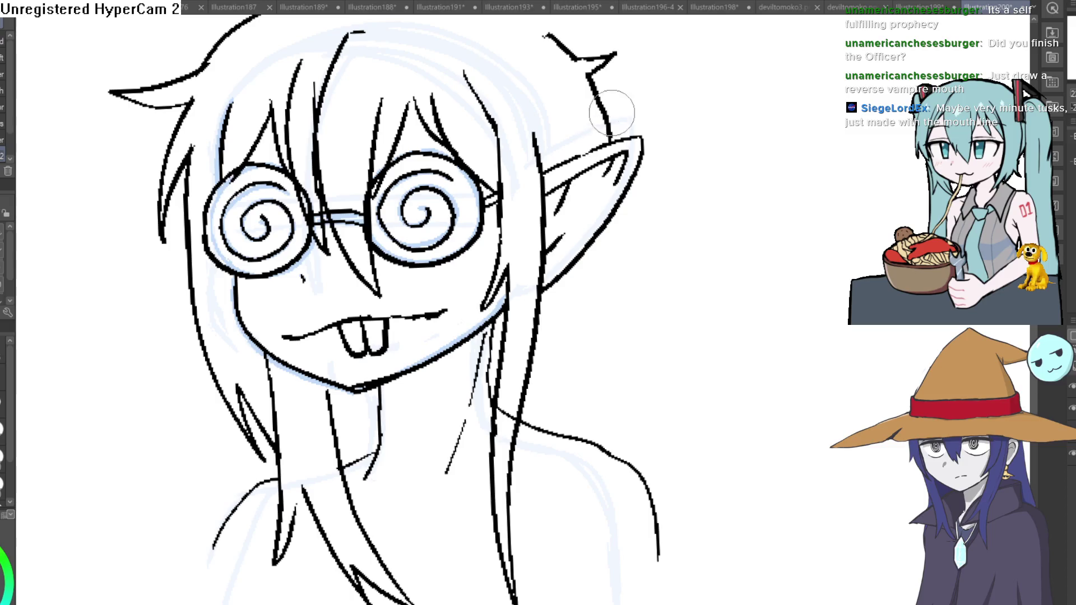
mouse_move(621, 199)
mouse_down()
mouse_move(582, 178)
mouse_move(570, 319)
mouse_up()
drag(573, 248, 604, 448)
drag(529, 291, 563, 434)
drag(504, 334, 517, 412)
scroll(697, 228, up, 2)
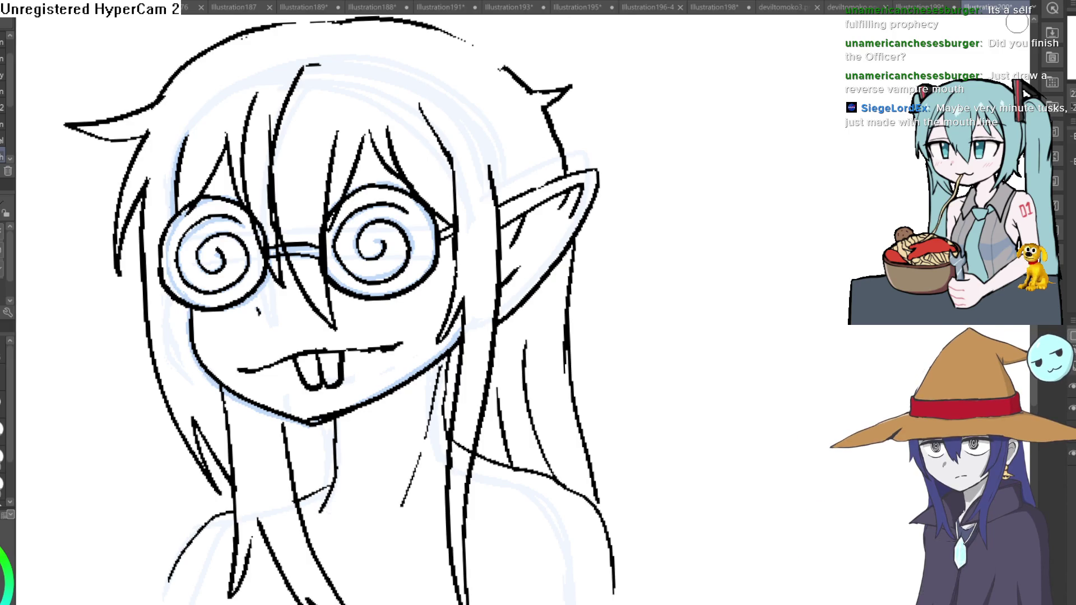
scroll(632, 271, down, 3)
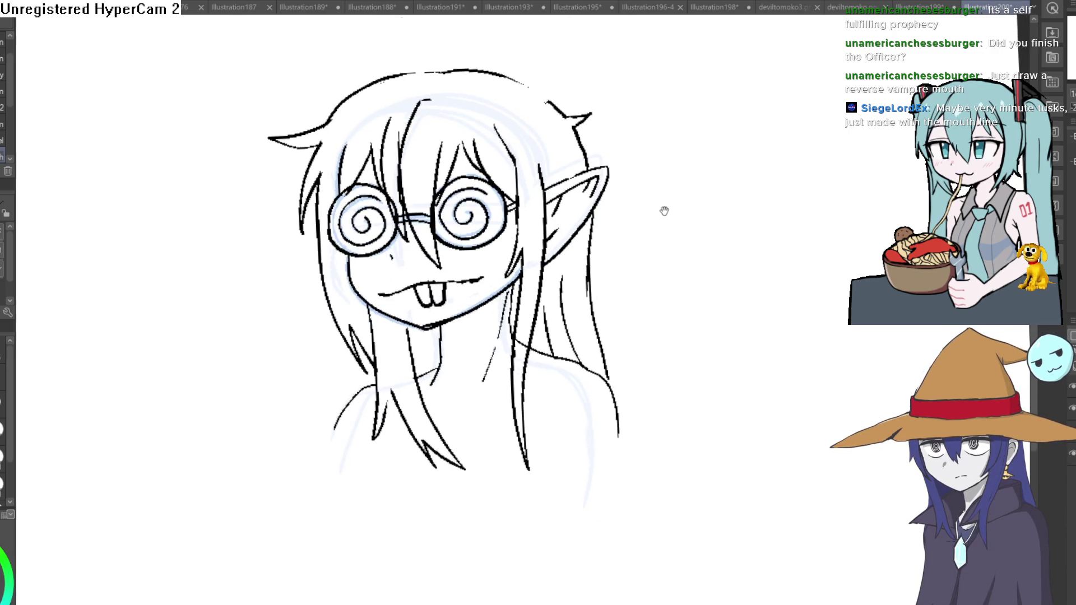
key(ctrl+0)
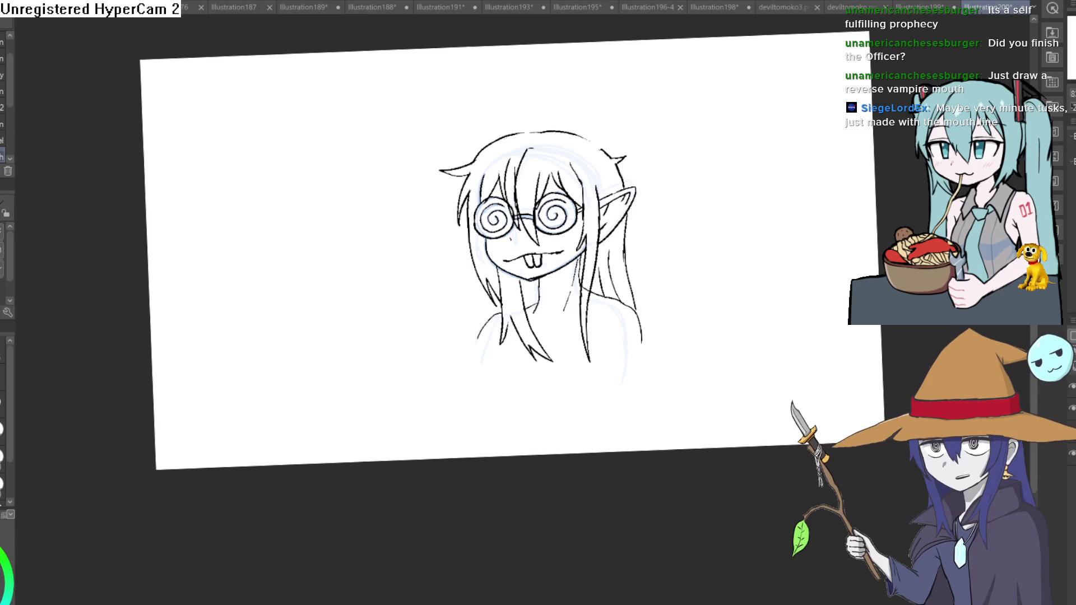
Sketch a short hair line on the right and extend the left strand, undoing the thickening stroke
scroll(662, 281, up, 5)
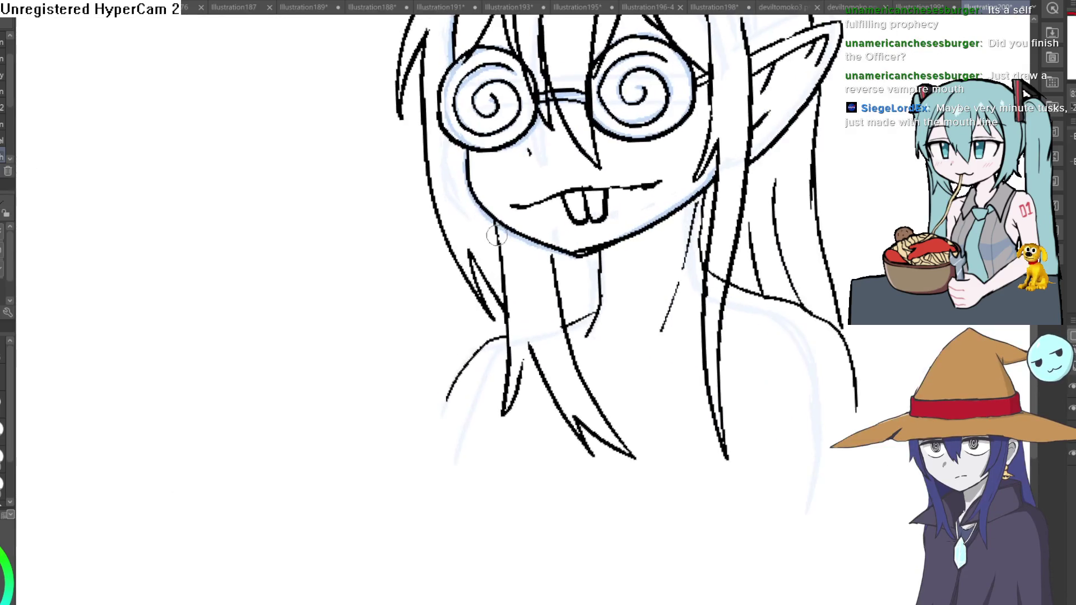
mouse_move(430, 185)
mouse_down()
mouse_move(426, 265)
mouse_move(451, 238)
mouse_up()
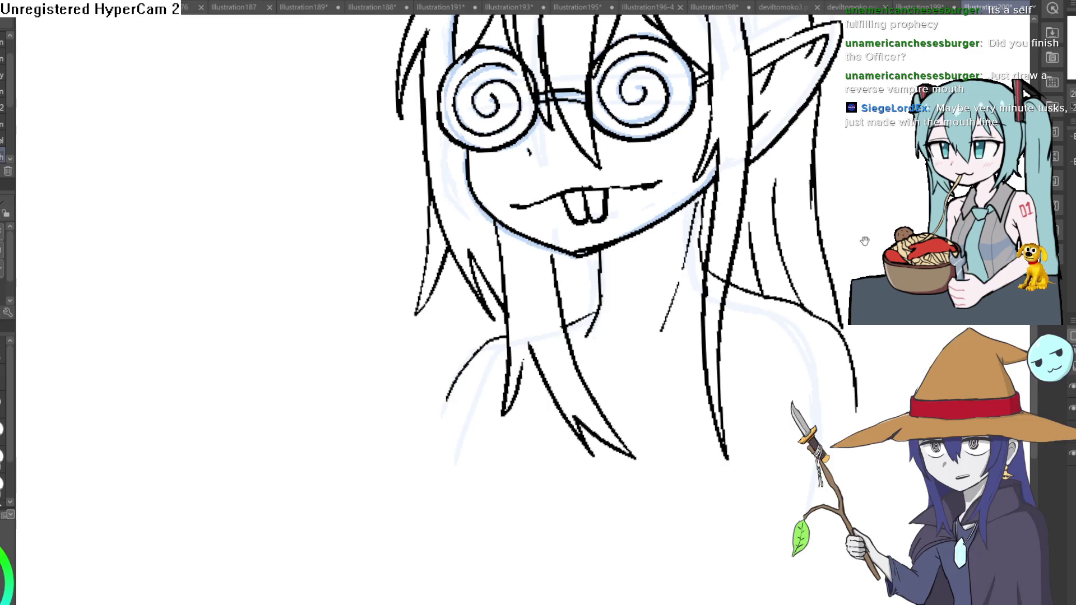
drag(521, 278, 456, 319)
drag(425, 365, 408, 336)
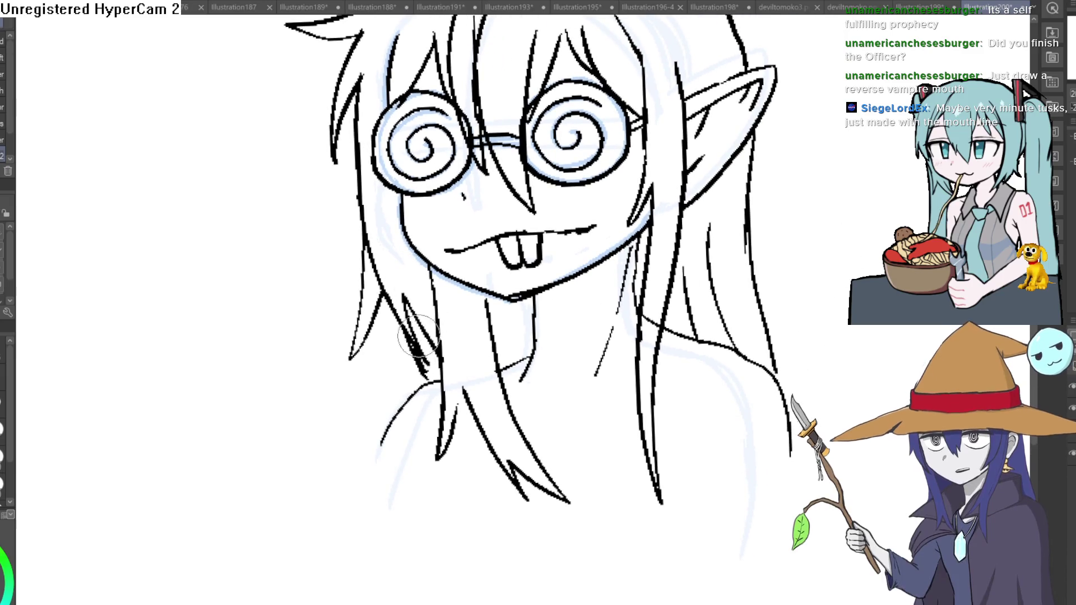
key(ctrl+z)
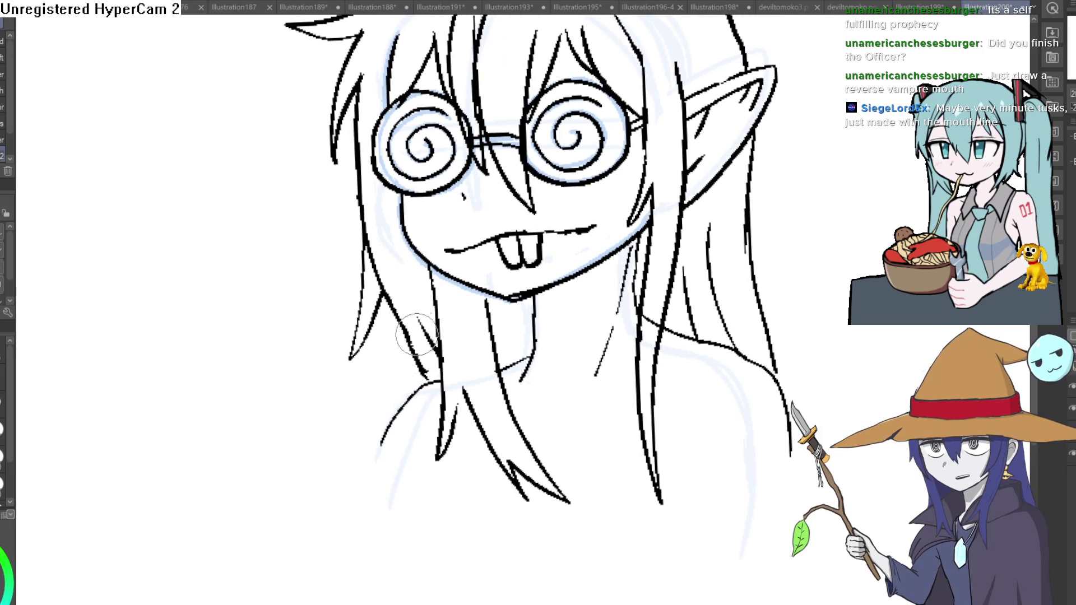
Back on the pen, add one short stroke to the left hair strand
scroll(517, 354, down, 4)
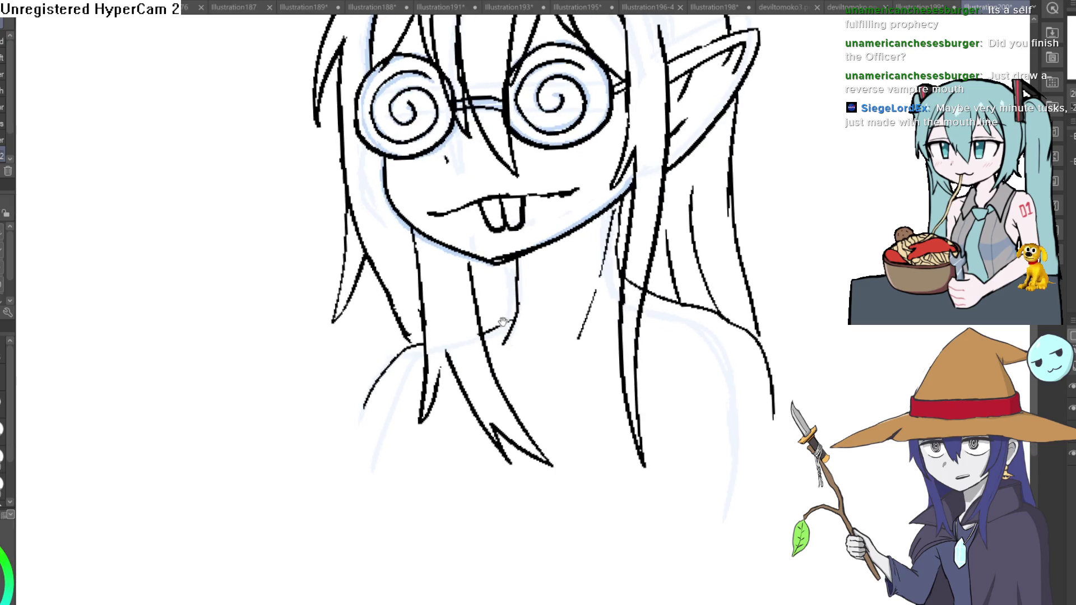
drag(533, 327, 506, 340)
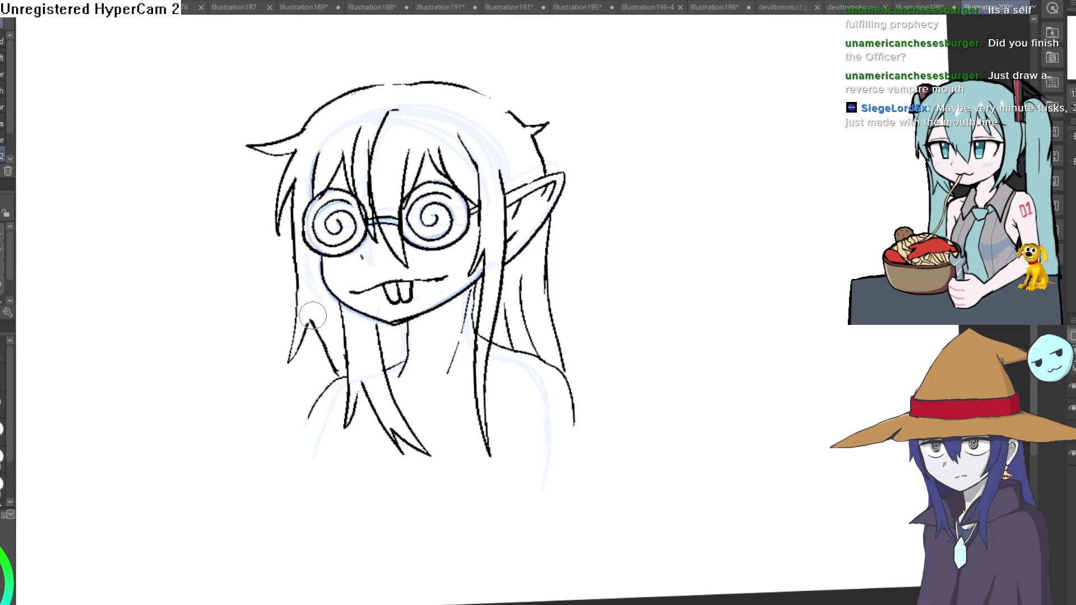
scroll(667, 222, up, 3)
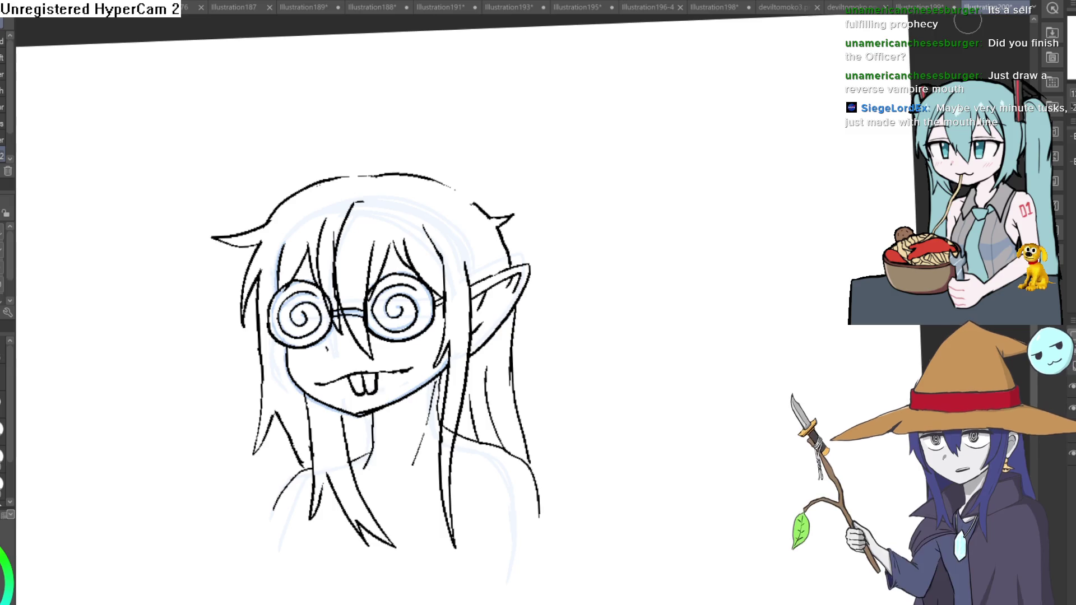
key(p)
drag(567, 333, 555, 278)
drag(365, 382, 359, 313)
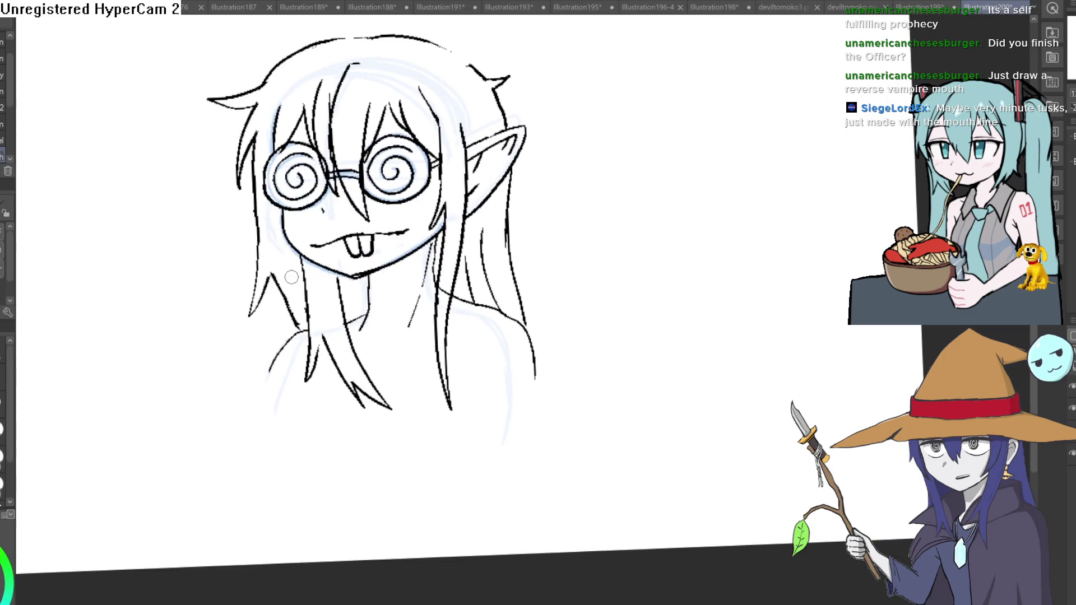
drag(279, 320, 282, 341)
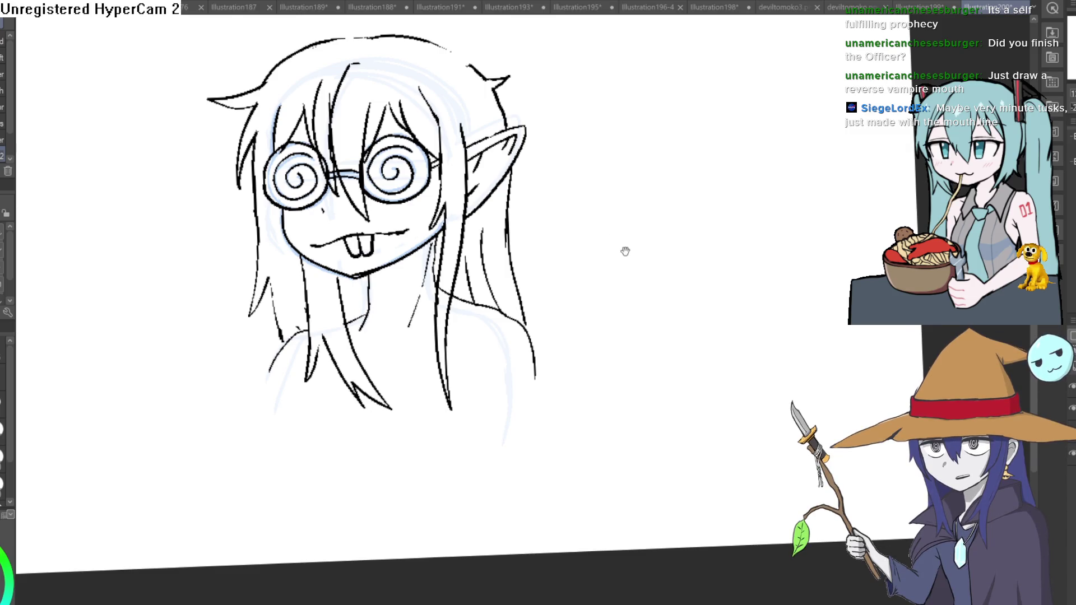
drag(625, 250, 593, 153)
scroll(545, 211, down, 4)
Hide the blue rough sketch layer, straighten the canvas, and draw a curled tuft atop the head
click(1072, 408)
key(ctrl+@)
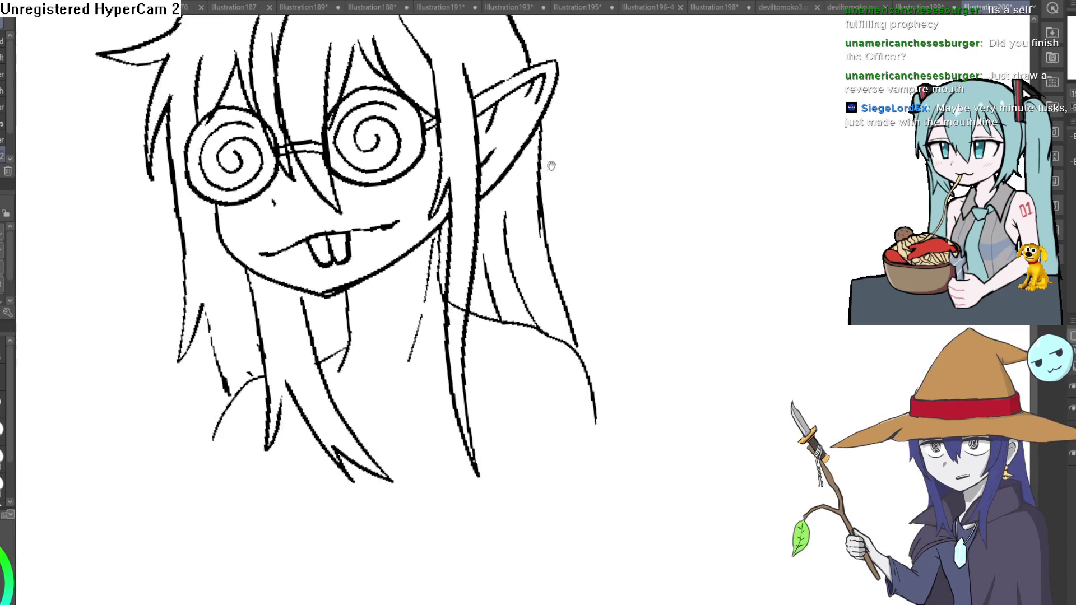
scroll(615, 315, up, 2)
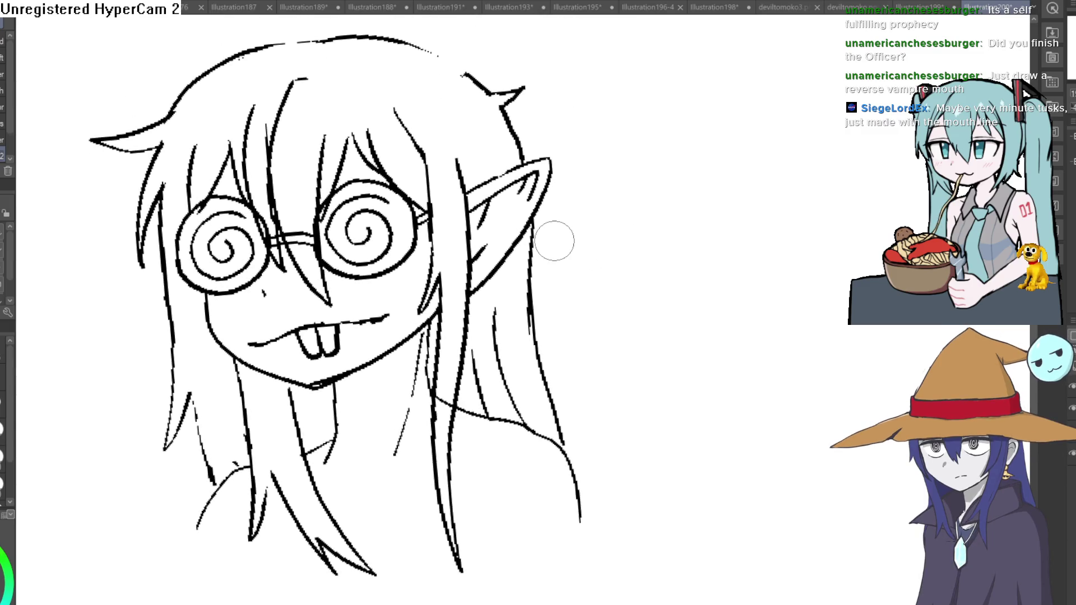
drag(248, 65, 298, 189)
mouse_move(376, 164)
mouse_down()
mouse_move(332, 138)
mouse_move(325, 150)
mouse_up()
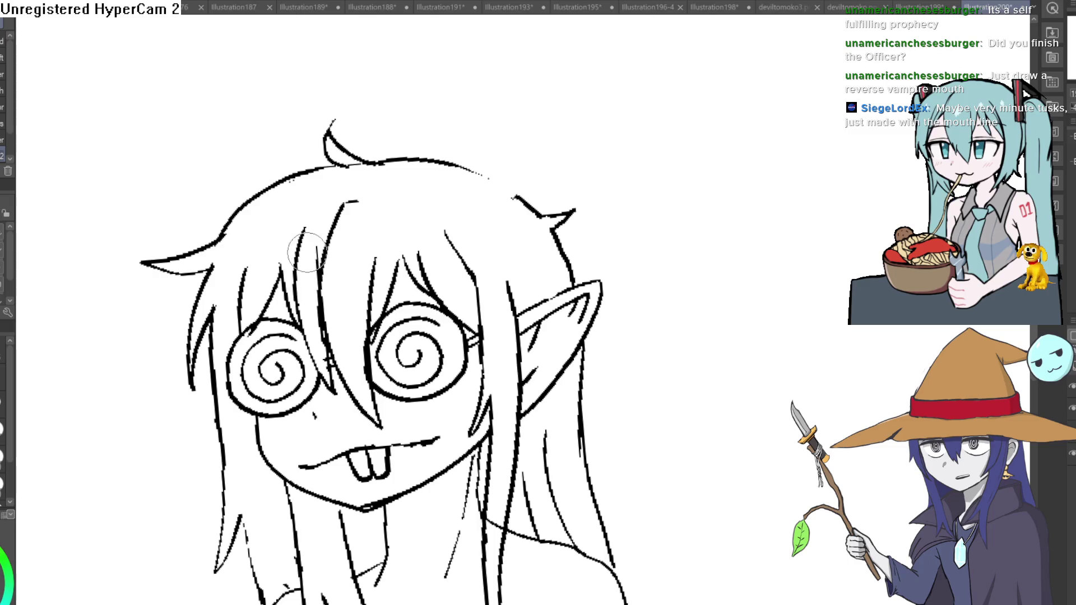
scroll(344, 200, down, 3)
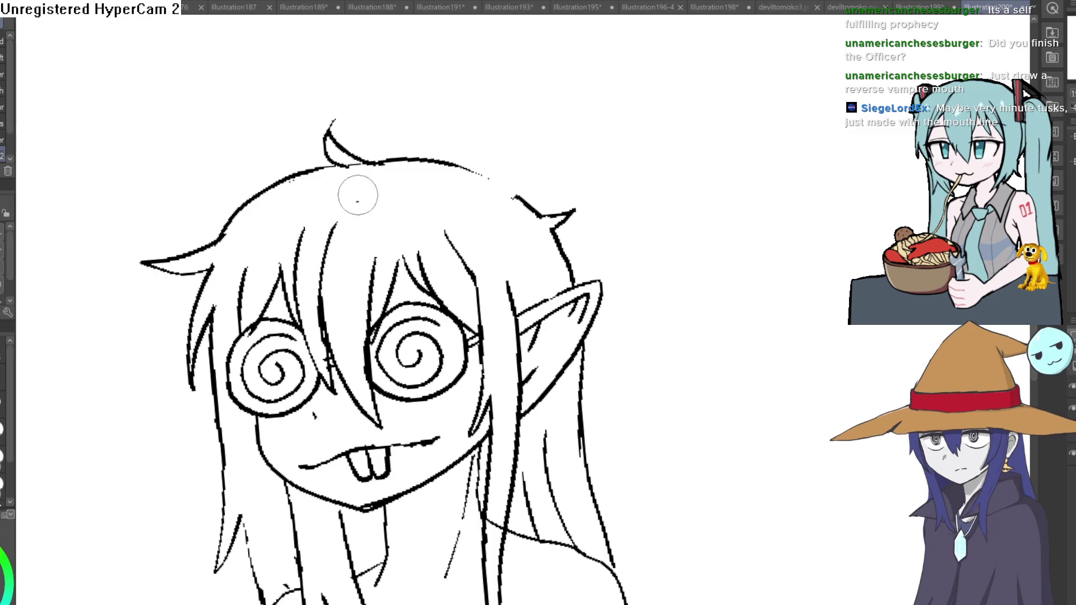
mouse_move(603, 250)
mouse_down()
mouse_move(646, 233)
mouse_move(629, 209)
mouse_move(591, 195)
mouse_move(598, 235)
mouse_move(593, 180)
mouse_up()
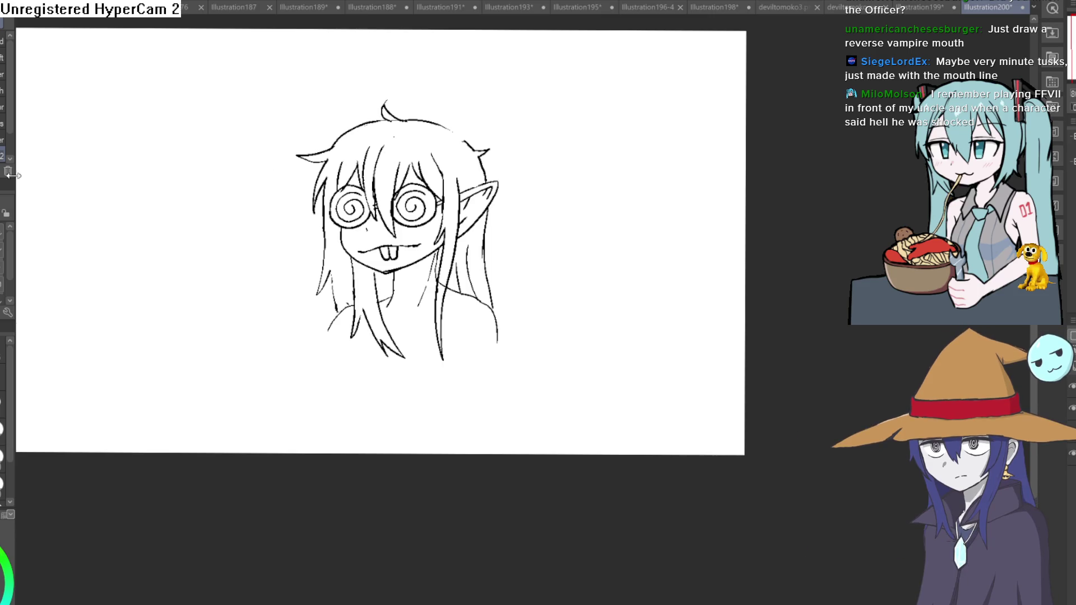
mouse_move(504, 88)
mouse_down()
mouse_move(632, 305)
mouse_move(667, 165)
mouse_move(707, 235)
mouse_move(680, 138)
mouse_up()
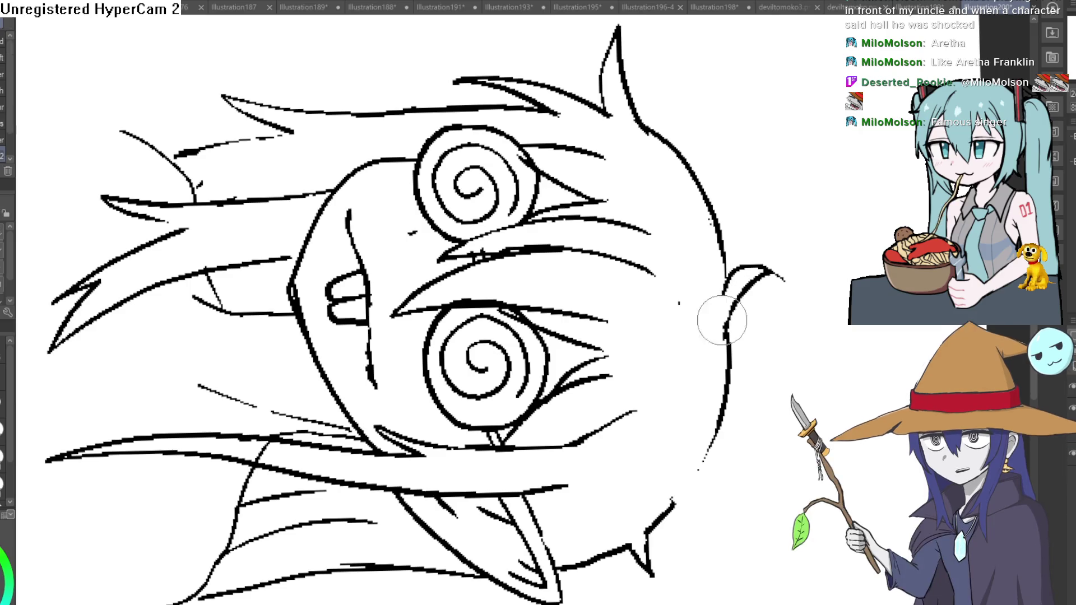
mouse_move(848, 214)
mouse_down()
mouse_move(738, 144)
mouse_move(713, 163)
mouse_move(683, 163)
mouse_move(951, 1)
mouse_up()
scroll(737, 144, down, 5)
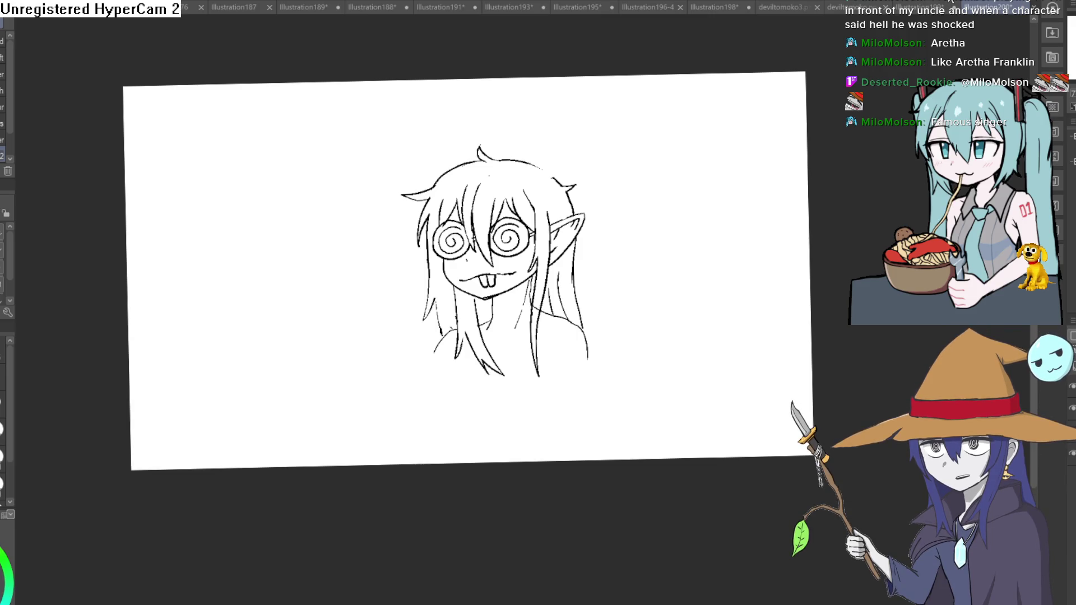
Try two test strokes beside the face, then undo them
scroll(608, 211, up, 5)
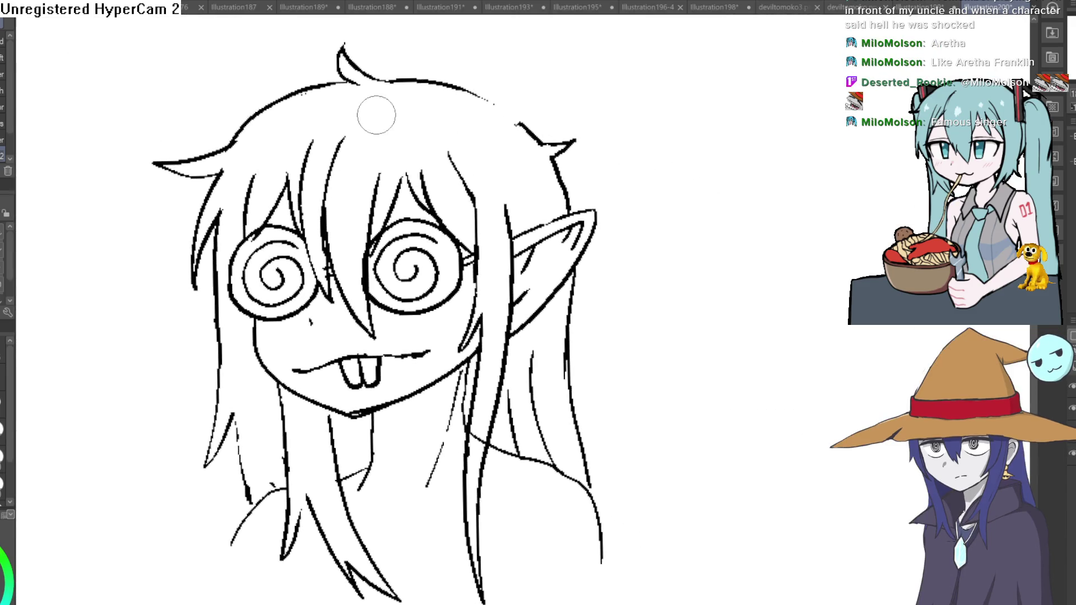
scroll(543, 132, up, 1)
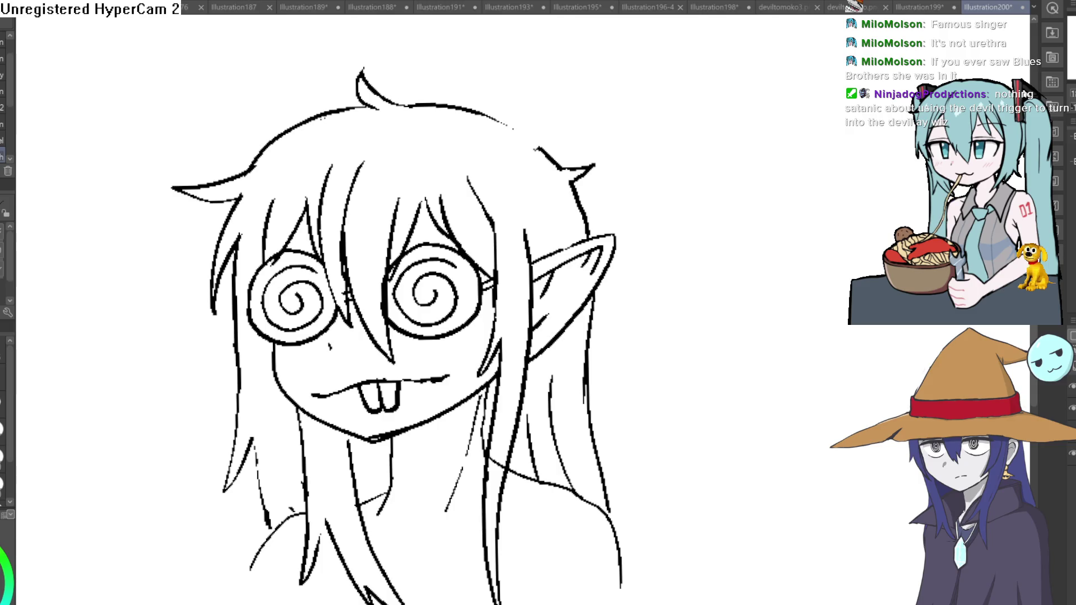
drag(650, 344, 735, 297)
mouse_move(681, 372)
mouse_down()
mouse_move(781, 280)
mouse_move(707, 209)
mouse_up()
key(ctrl+z)
key(ctrl+z)
scroll(707, 209, down, 2)
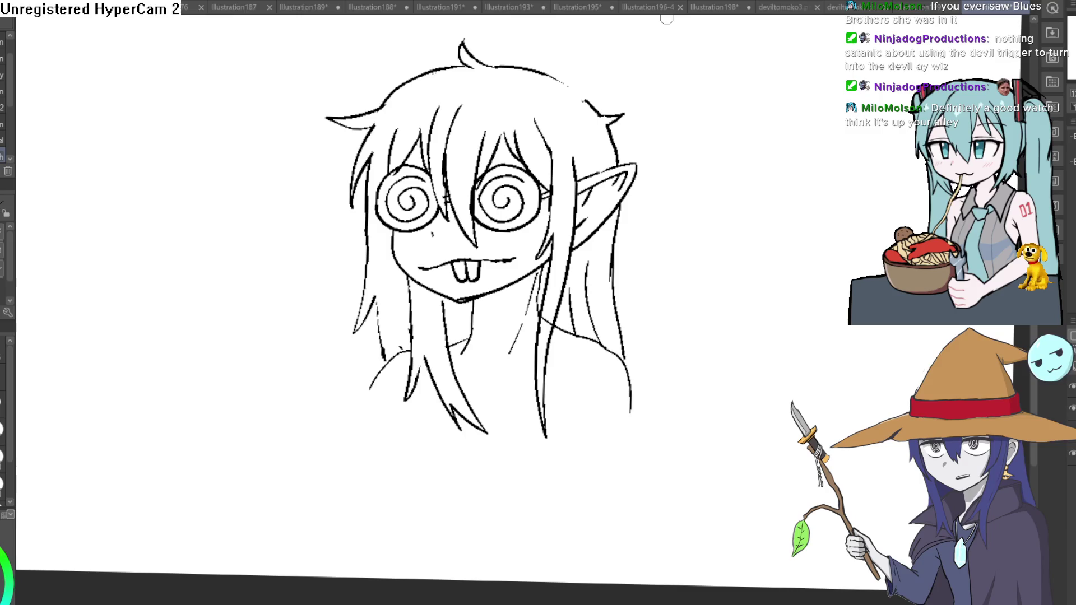
Draw two long hair strands down the left side of the face
scroll(637, 221, down, 3)
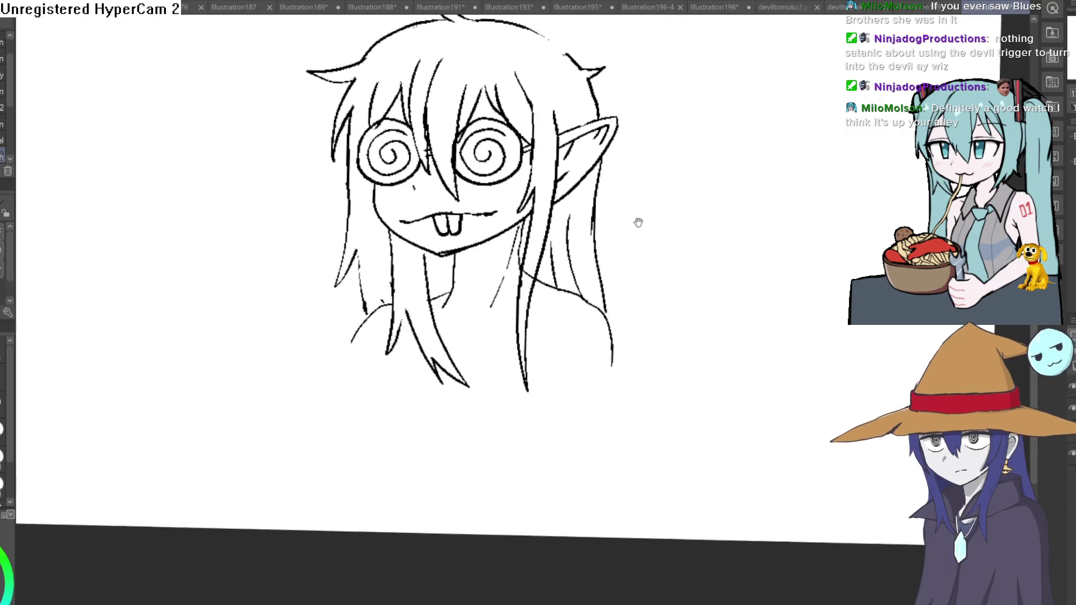
drag(651, 229, 567, 274)
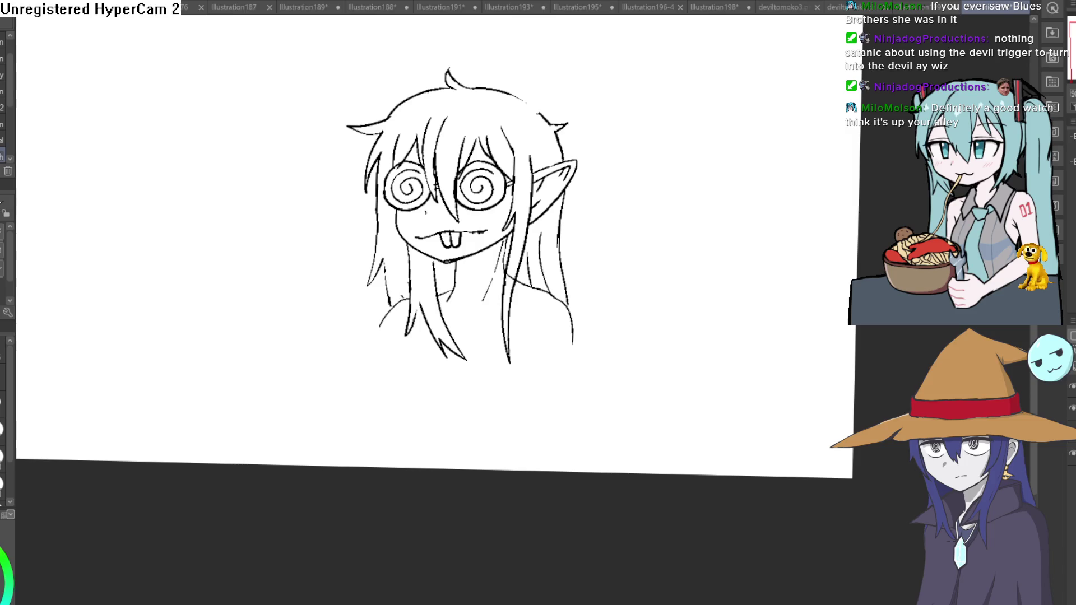
click(613, 238)
mouse_move(491, 201)
mouse_down()
mouse_move(468, 307)
mouse_move(476, 399)
mouse_move(484, 322)
mouse_up()
mouse_move(505, 239)
mouse_down()
mouse_move(513, 379)
mouse_move(485, 308)
mouse_up()
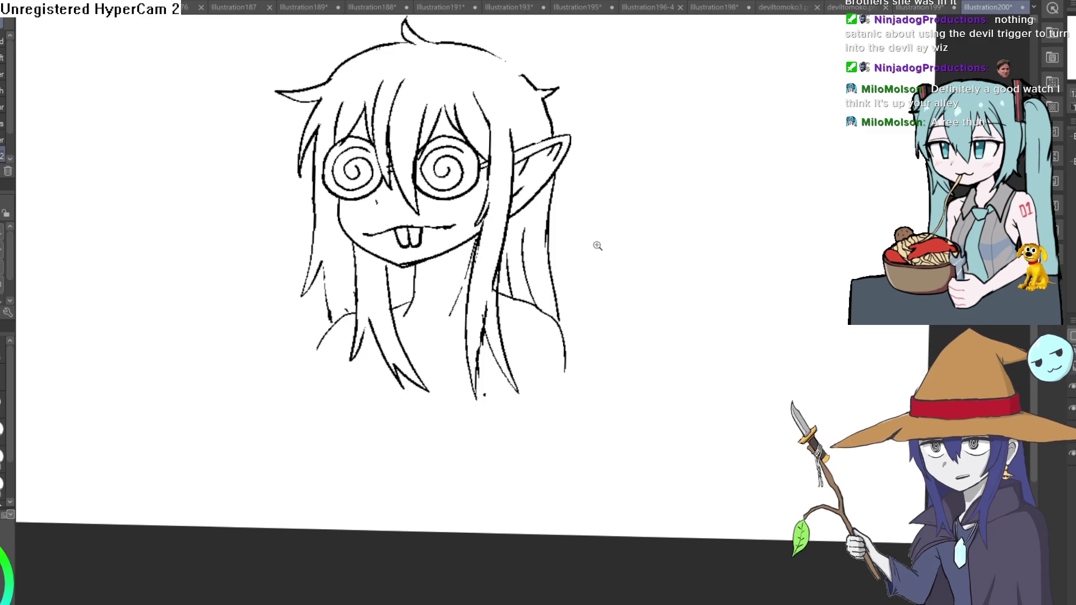
scroll(598, 246, down, 3)
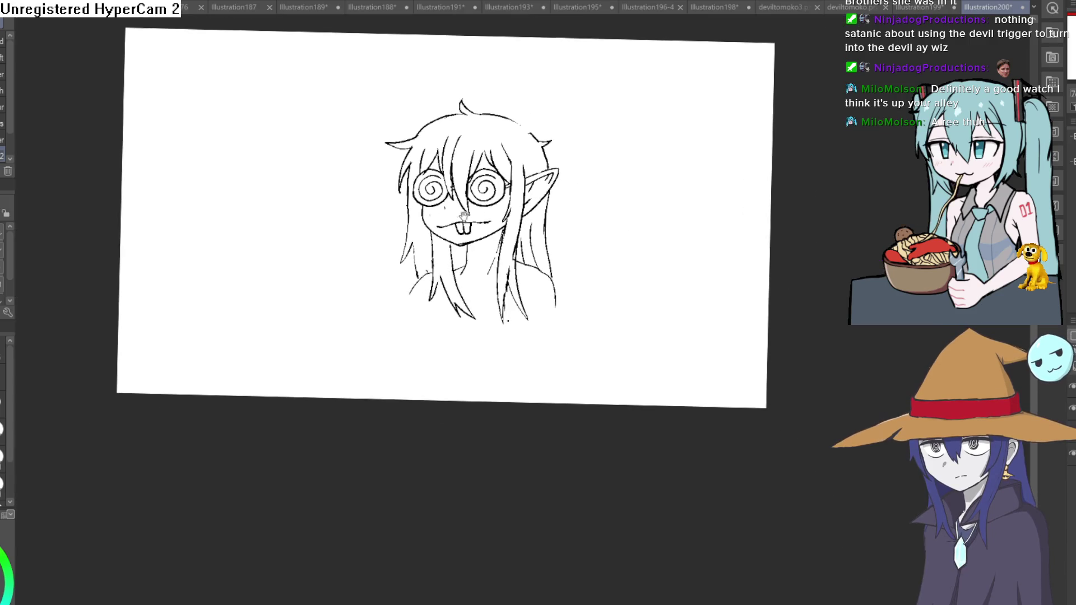
key(asciicircum)
key(asciicircum)
scroll(640, 471, up, 5)
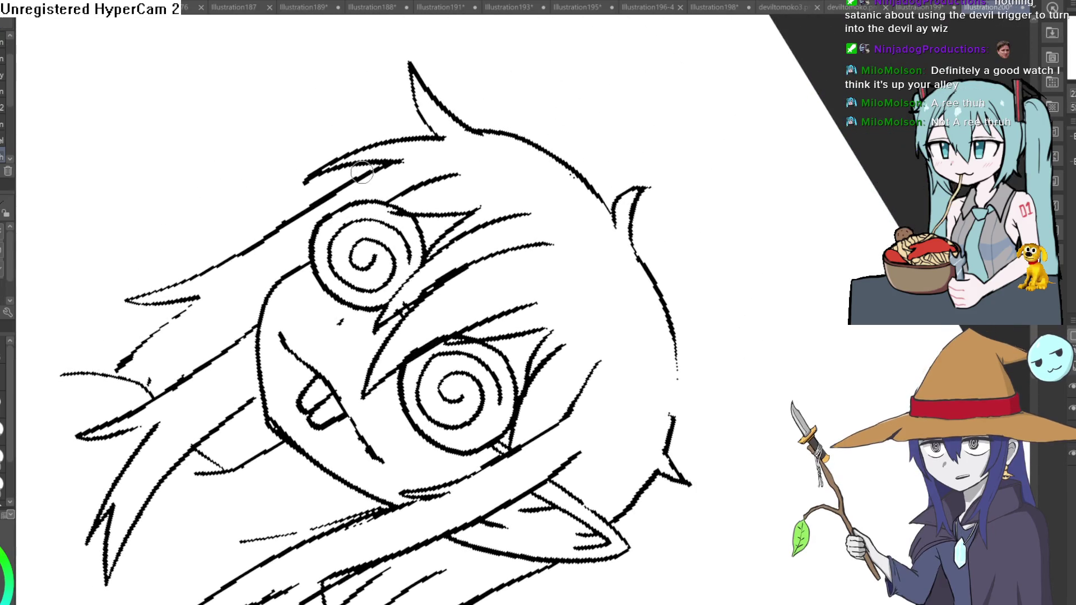
Outline a second pointed ear on the left of the head
mouse_move(371, 167)
mouse_down()
mouse_move(383, 83)
mouse_move(290, 212)
mouse_up()
mouse_move(375, 152)
mouse_down()
mouse_move(359, 188)
mouse_move(370, 100)
mouse_up()
key(minus)
key(minus)
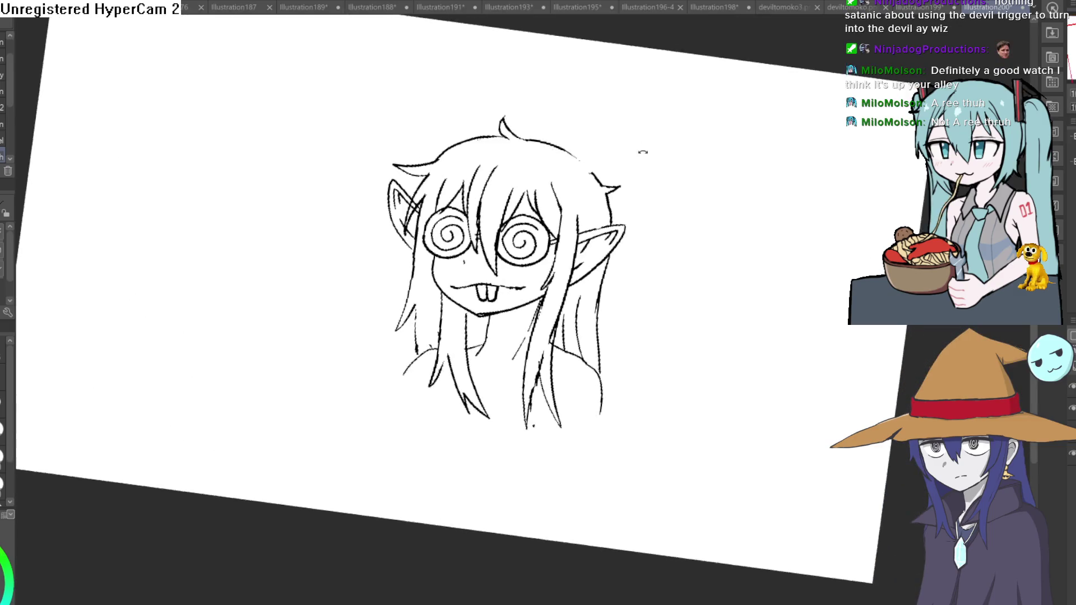
Draw a small fang at each end of the mouth line
scroll(623, 254, up, 5)
mouse_move(624, 254)
mouse_down()
mouse_move(691, 193)
mouse_move(698, 252)
mouse_up()
mouse_move(277, 273)
mouse_down()
mouse_move(245, 235)
mouse_move(206, 288)
mouse_up()
scroll(205, 288, down, 5)
Frame the whole character and try a stroke in the empty space at right, undoing it
mouse_move(669, 186)
mouse_down()
mouse_move(694, 210)
mouse_move(667, 205)
mouse_up()
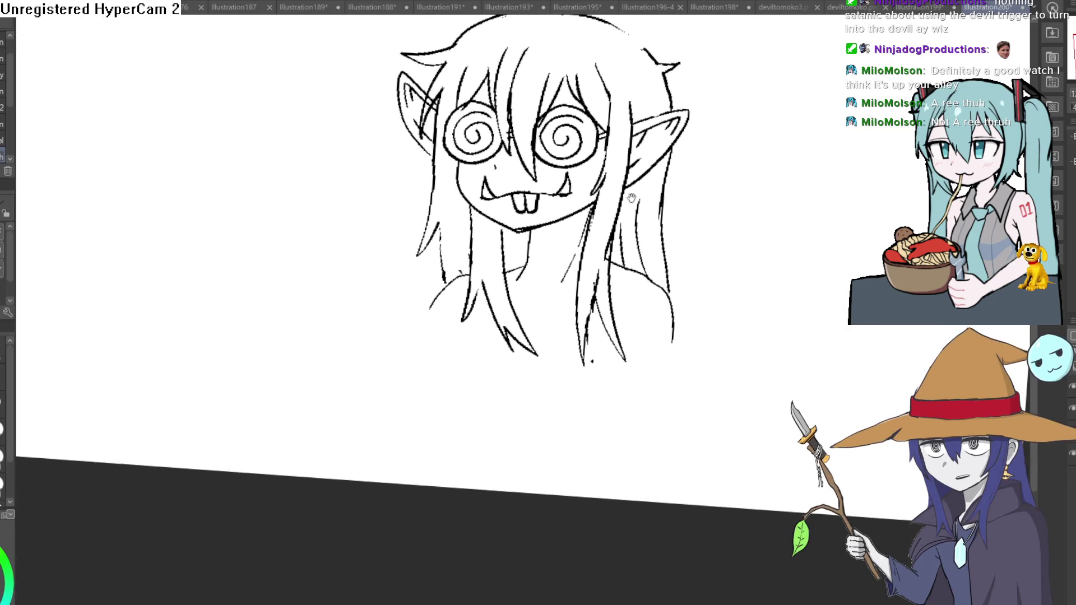
scroll(582, 212, up, 4)
scroll(582, 212, down, 4)
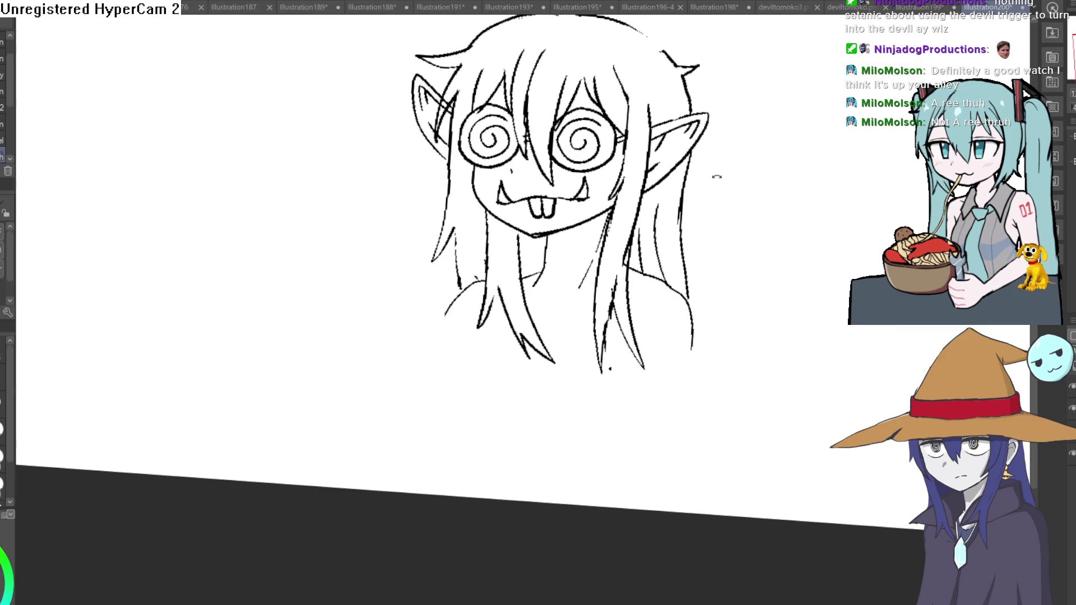
drag(716, 190, 617, 159)
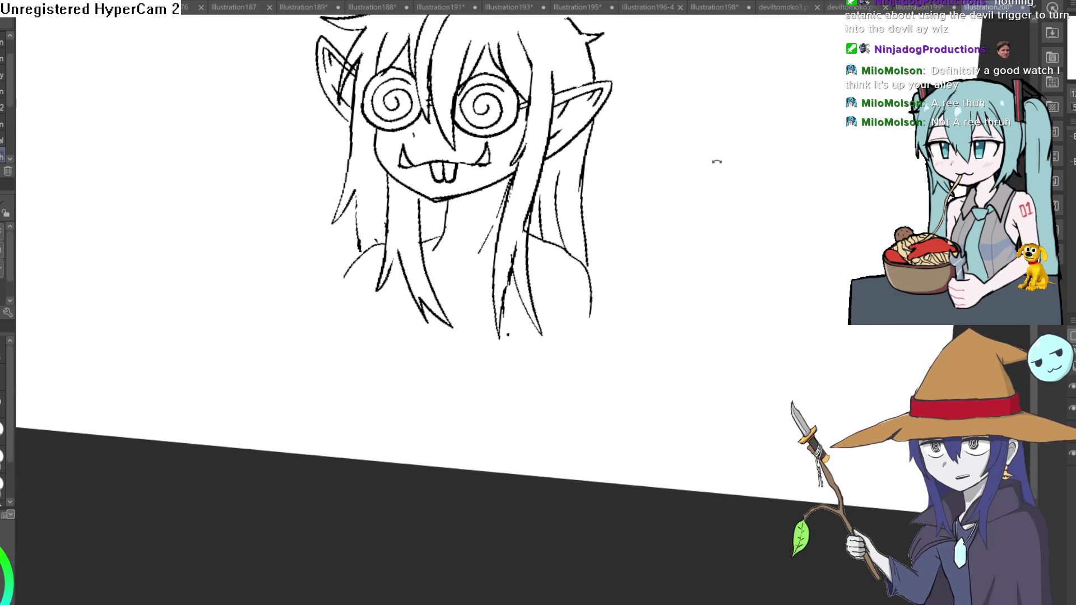
mouse_move(595, 194)
mouse_down()
mouse_move(499, 194)
mouse_move(476, 108)
mouse_move(613, 109)
mouse_move(625, 93)
mouse_up()
key(ctrl+z)
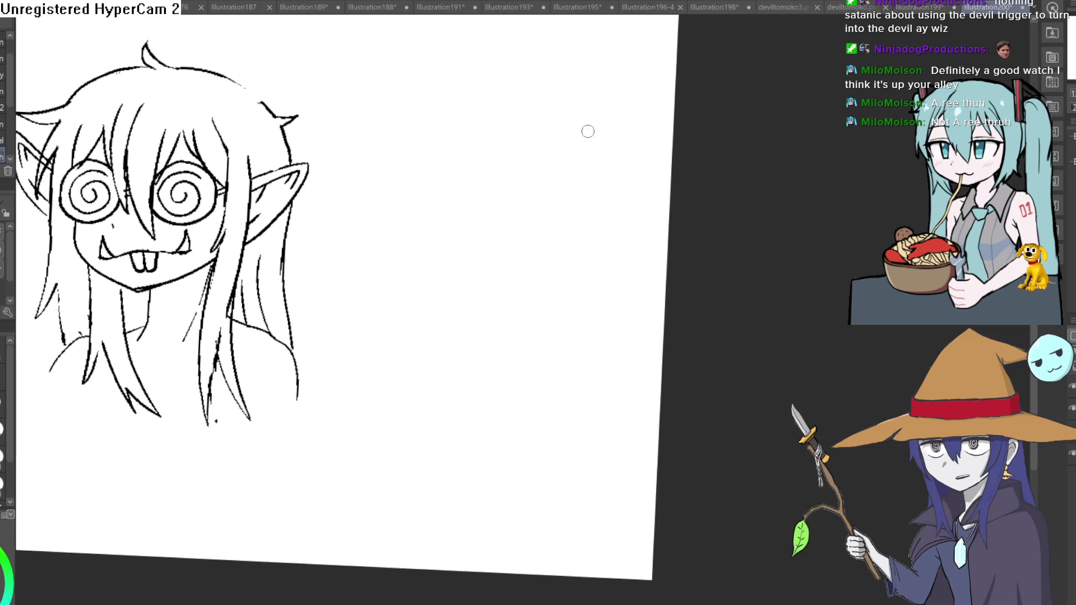
Start the creature with a curved vertical line, a rounded jaw outline, a fang and the head's left side
drag(520, 84, 502, 125)
key(ctrl+z)
drag(519, 87, 520, 134)
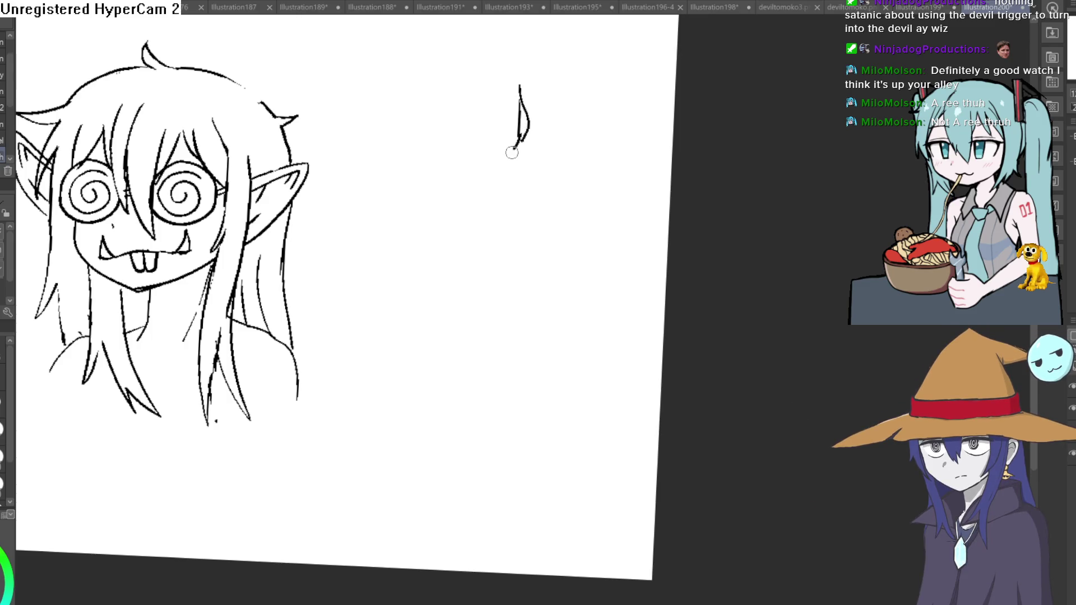
drag(509, 176, 594, 180)
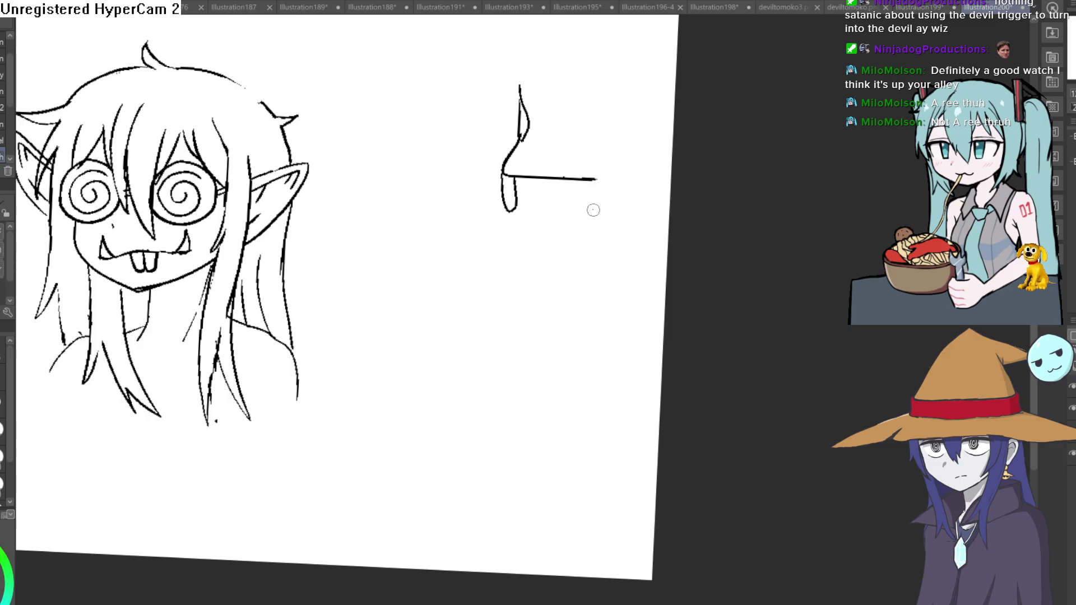
key(ctrl+z)
mouse_move(611, 201)
mouse_down()
mouse_move(505, 240)
mouse_move(501, 186)
mouse_up()
drag(573, 223, 593, 223)
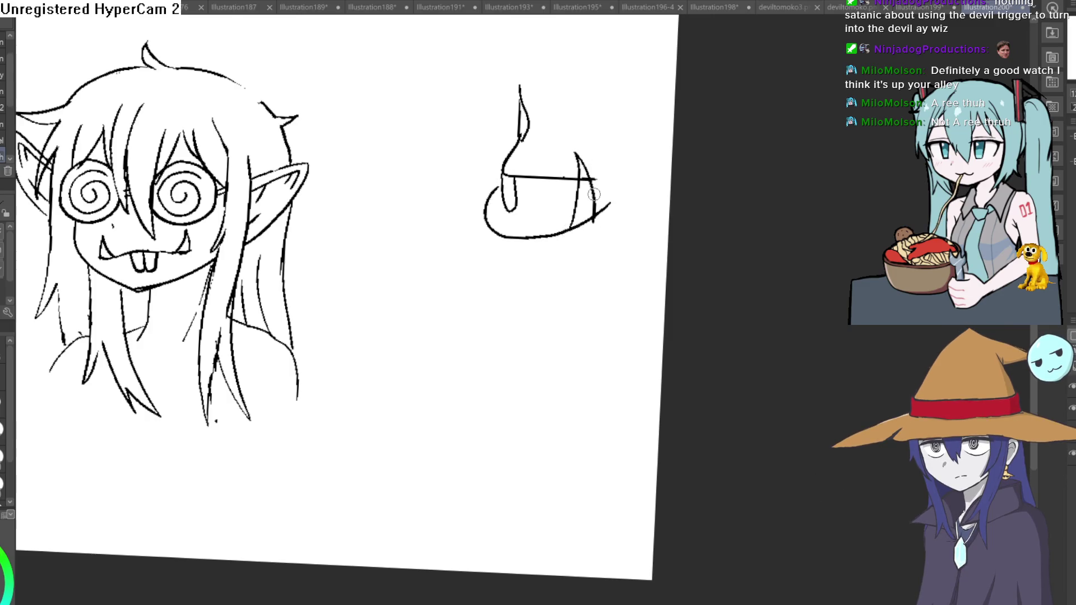
mouse_move(486, 206)
mouse_down()
mouse_move(495, 140)
mouse_move(507, 168)
mouse_up()
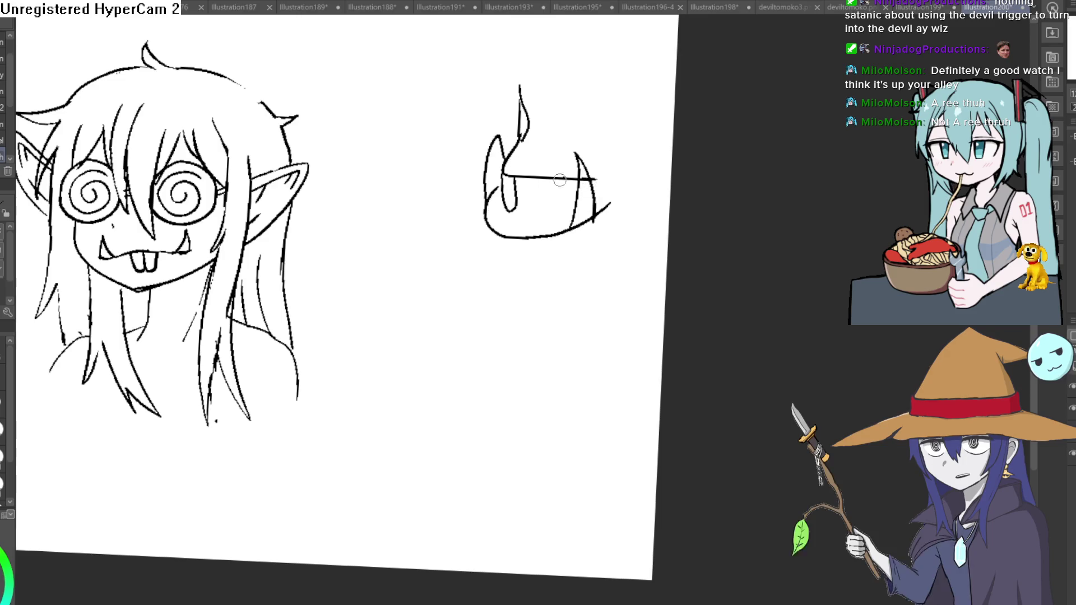
Add two teeth inside the jaw and a round eye socket above the snout
scroll(517, 183, up, 3)
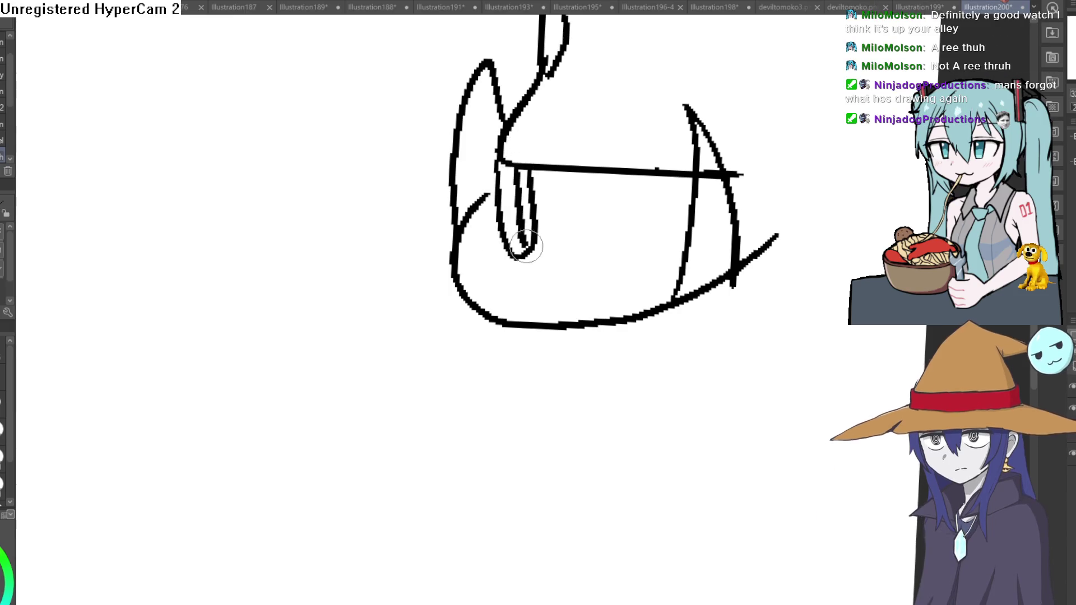
drag(516, 171, 524, 247)
drag(533, 205, 555, 168)
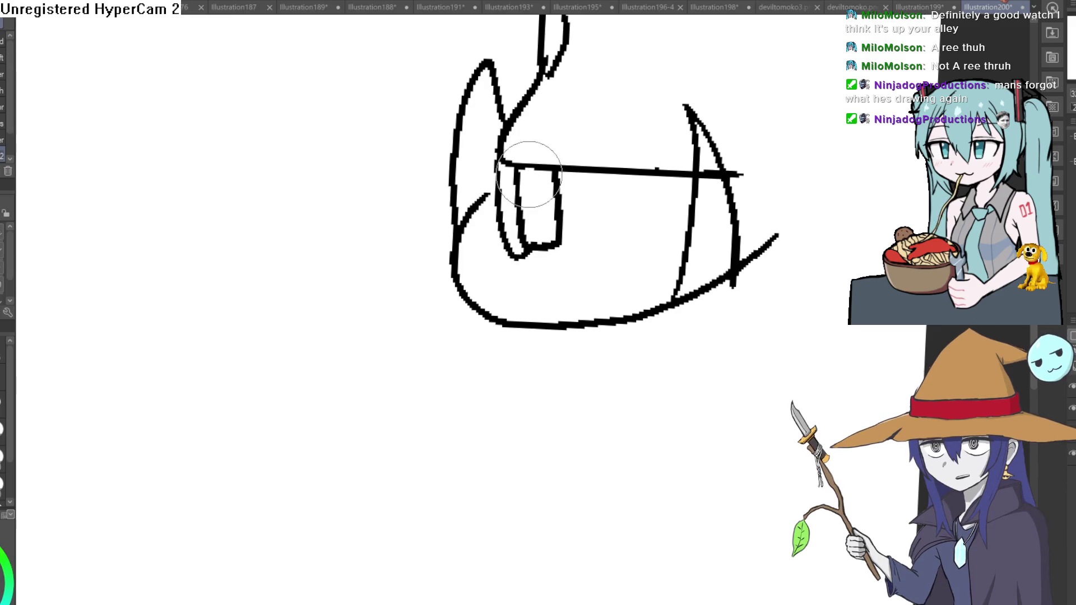
scroll(589, 185, down, 5)
drag(684, 198, 598, 212)
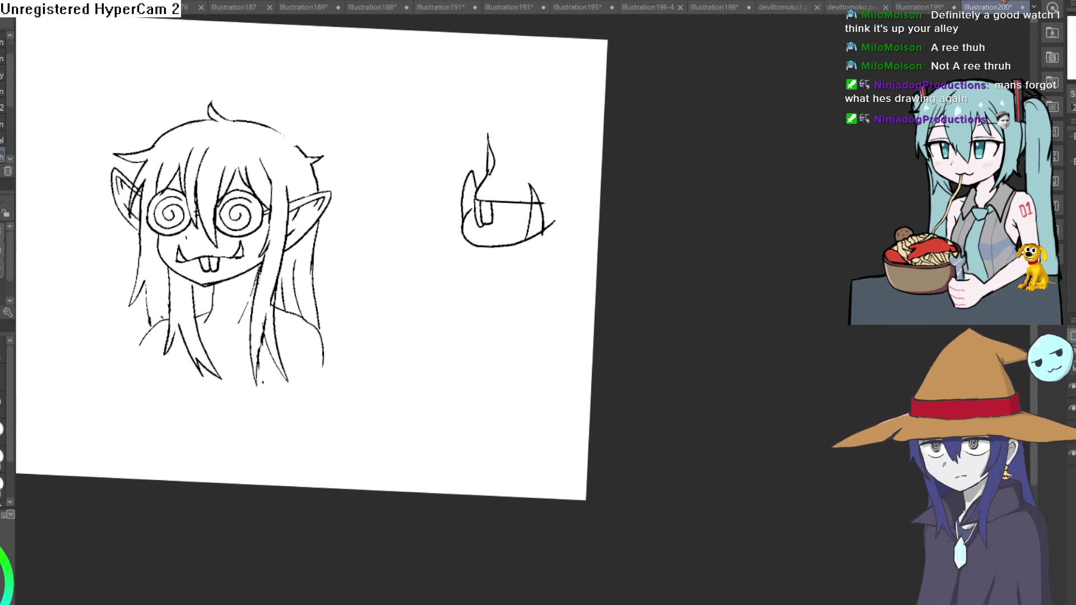
click(520, 142)
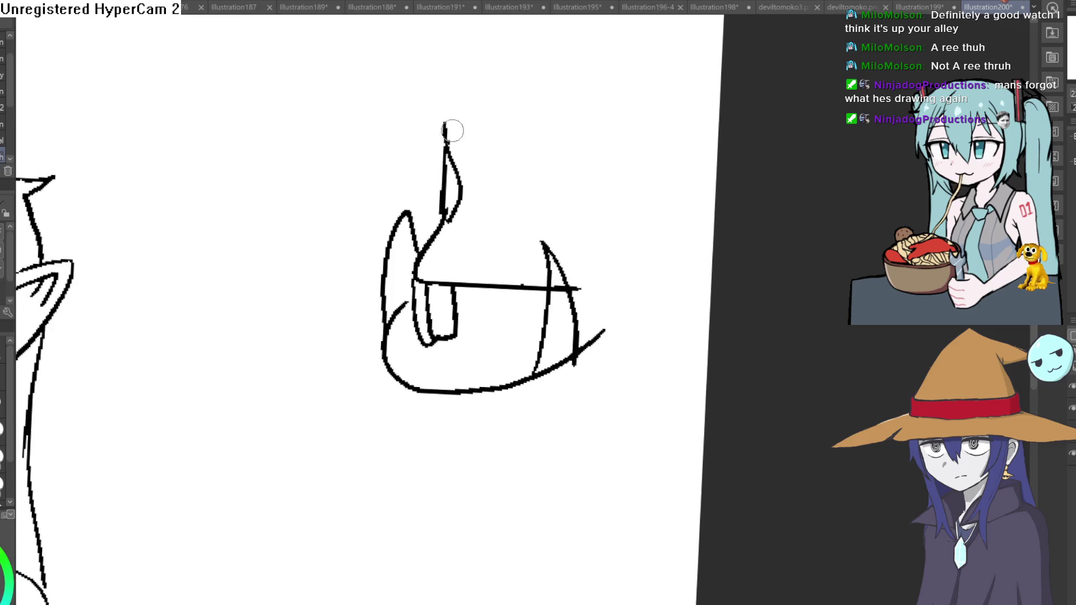
mouse_move(448, 139)
mouse_down()
mouse_move(454, 116)
mouse_move(560, 91)
mouse_move(565, 106)
mouse_move(491, 151)
mouse_move(470, 100)
mouse_up()
Fill the eye socket black and draw a V-shaped jaw under the mouth
key(g)
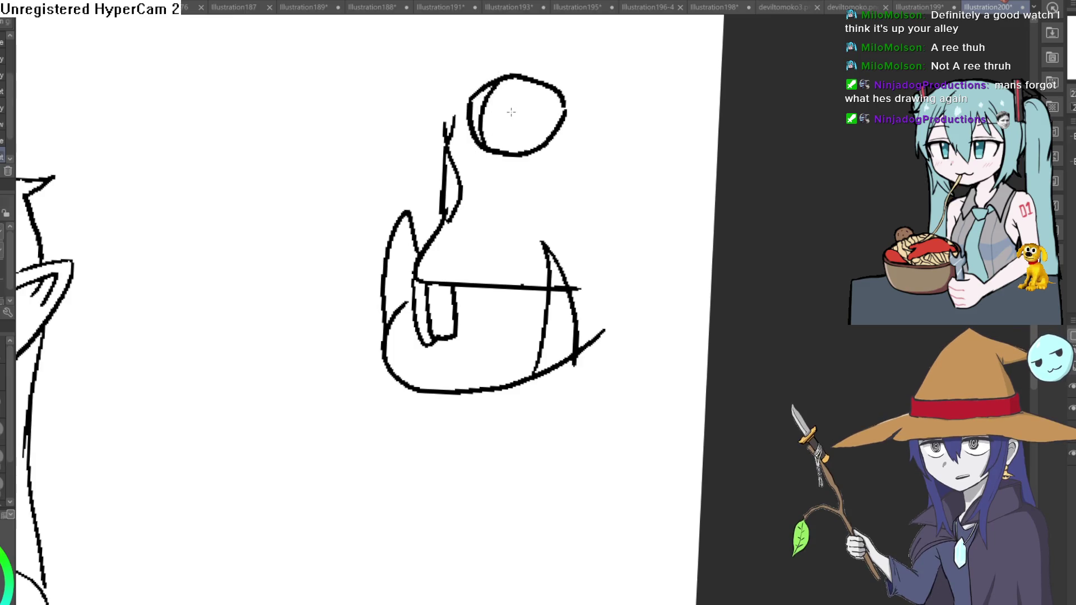
click(557, 102)
key(ctrl+minus)
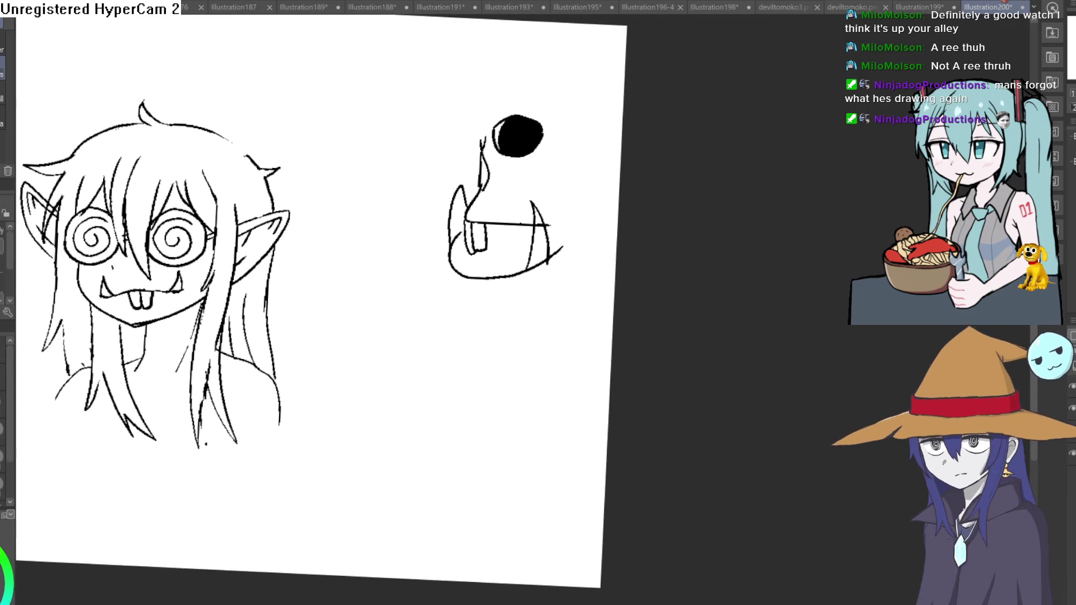
drag(451, 240, 466, 303)
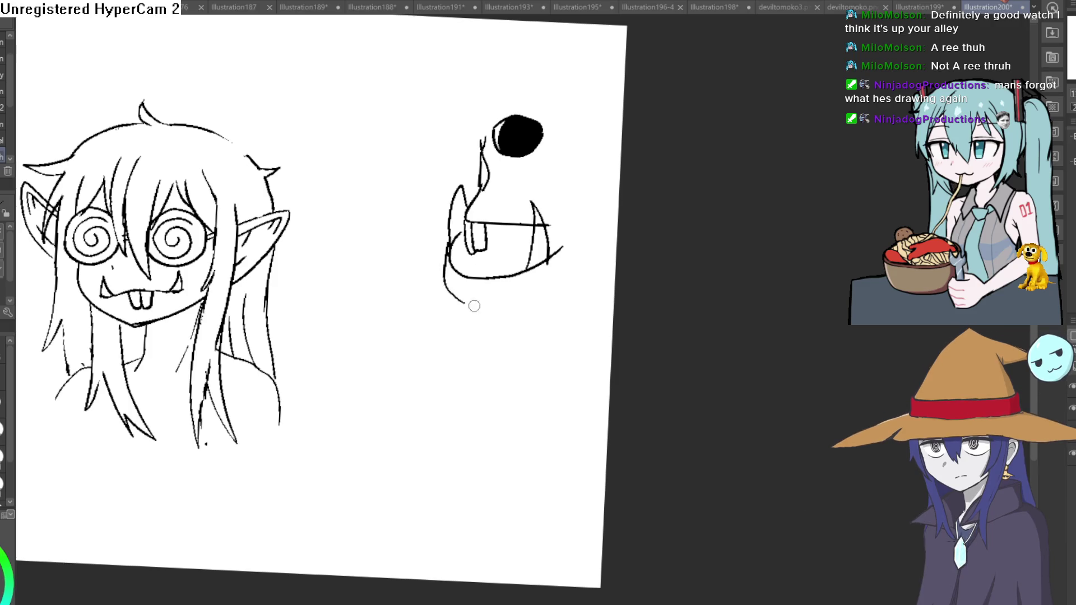
key(ctrl+z)
mouse_move(447, 257)
mouse_down()
mouse_move(481, 324)
mouse_move(571, 303)
mouse_move(617, 259)
mouse_up()
Outline the skull top, thicken the nose, and fill the mouth between the teeth black
drag(637, 215, 620, 294)
mouse_move(472, 224)
mouse_down()
mouse_move(463, 183)
mouse_move(540, 116)
mouse_move(607, 179)
mouse_up()
ctrl+click(480, 237)
mouse_move(457, 225)
mouse_down()
mouse_move(451, 289)
mouse_move(471, 288)
mouse_up()
drag(513, 359, 504, 337)
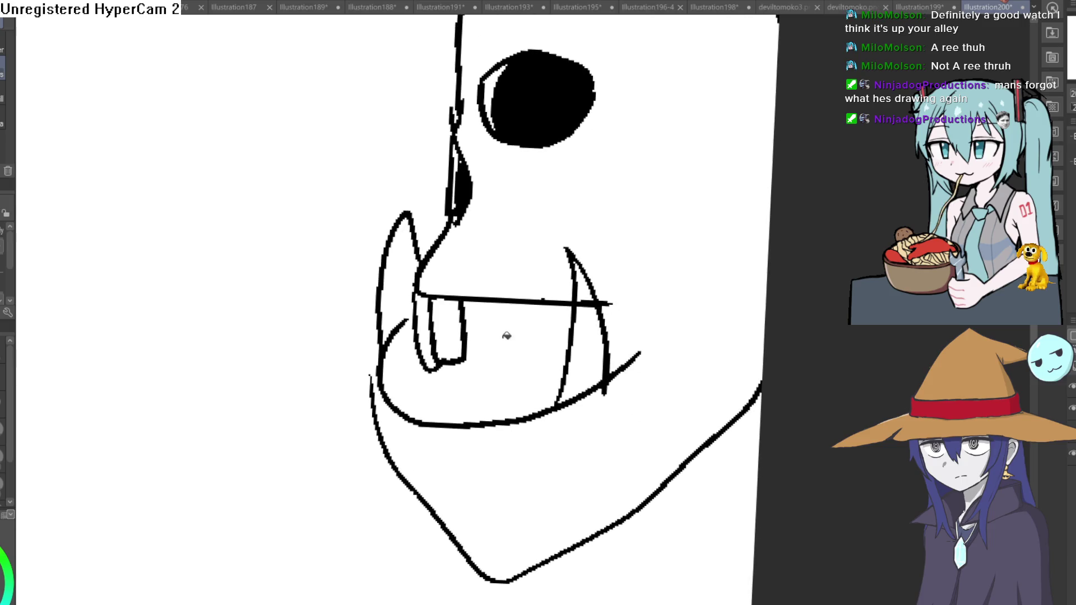
click(503, 348)
Draw lip lines from the right fang to the cheek and fill the gap beside the fang black
scroll(655, 300, down, 3)
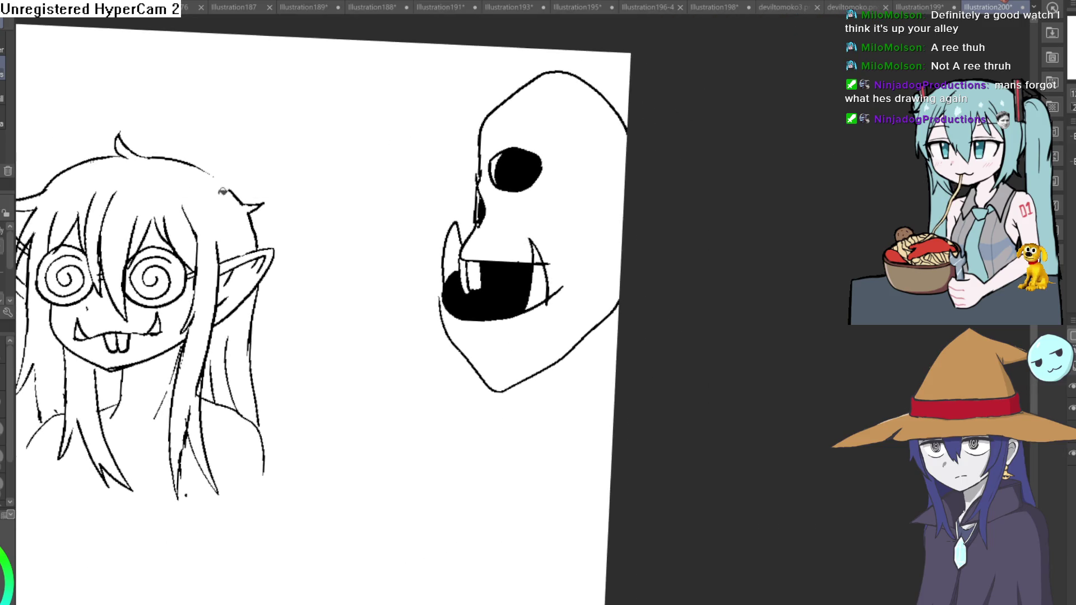
ctrl+click(592, 252)
mouse_move(527, 263)
mouse_down()
mouse_move(588, 312)
mouse_move(648, 297)
mouse_up()
drag(538, 324, 572, 290)
key(g)
click(548, 291)
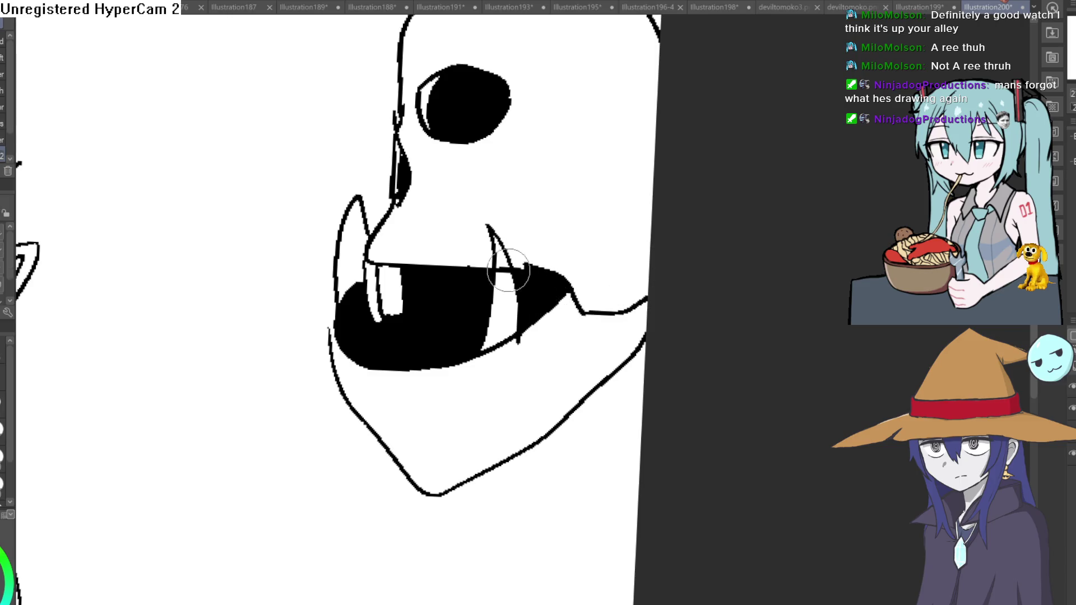
Draw five short tooth lines along the jaw and tidy the black fill's right corner
scroll(564, 257, down, 4)
drag(560, 252, 531, 241)
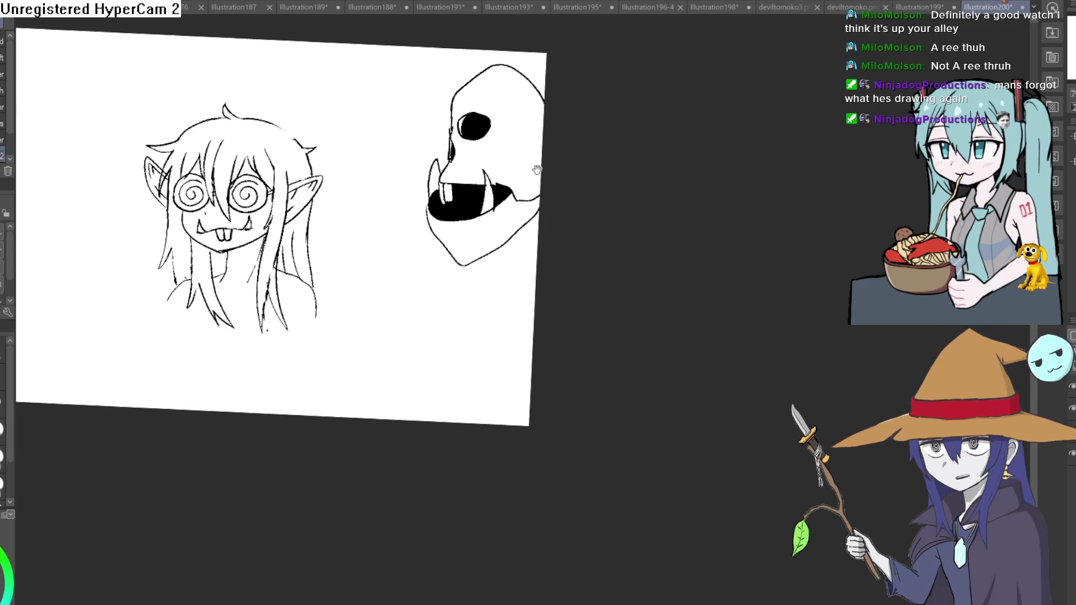
drag(537, 170, 538, 148)
scroll(404, 180, up, 3)
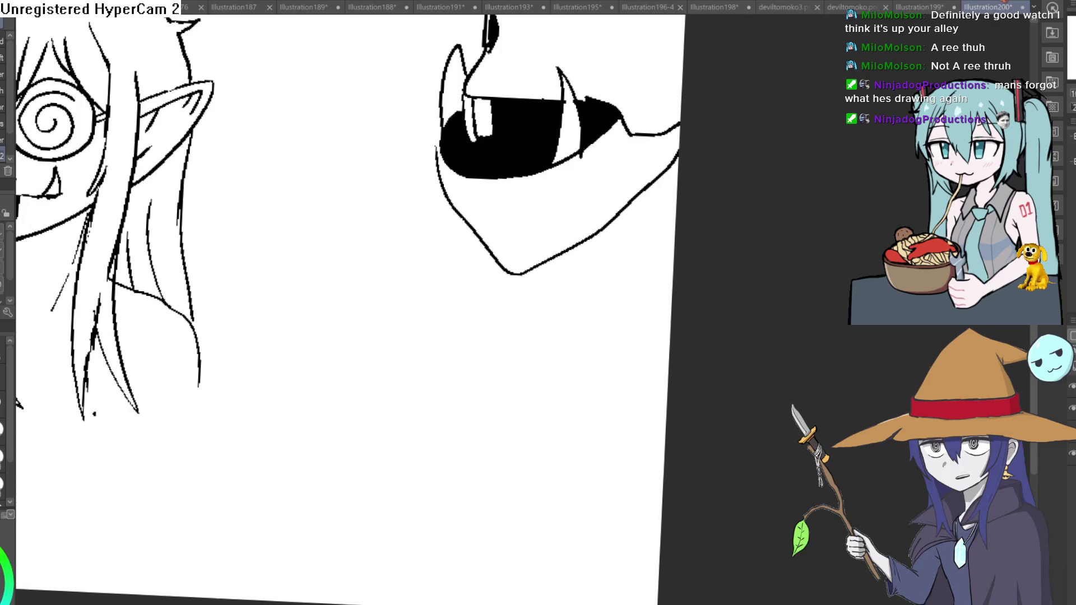
scroll(538, 205, up, 2)
drag(385, 161, 409, 210)
drag(453, 171, 458, 211)
drag(503, 164, 506, 208)
drag(560, 154, 562, 199)
drag(607, 139, 606, 170)
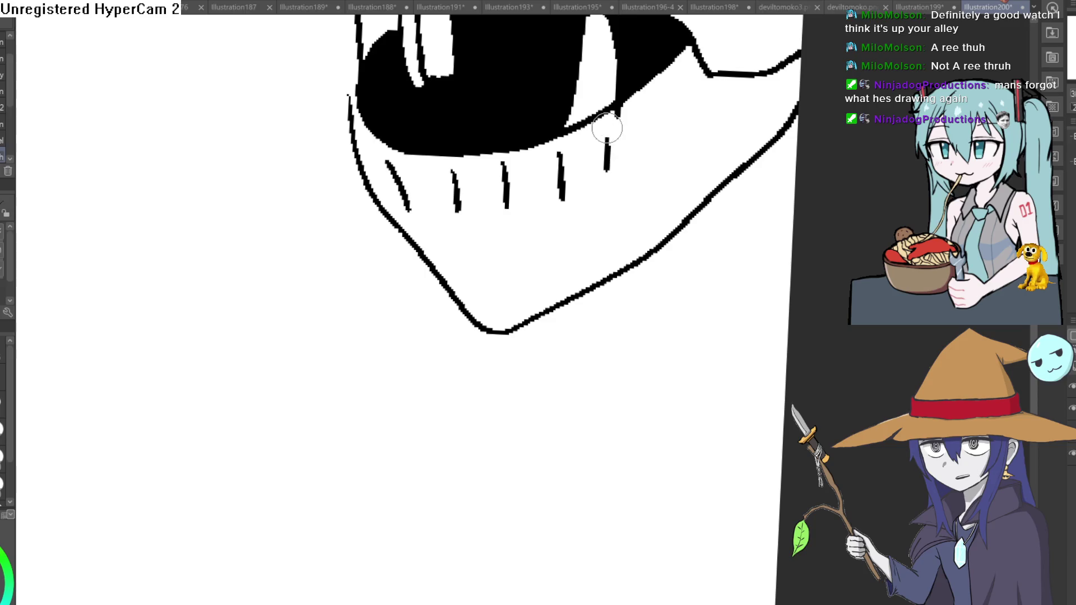
drag(618, 108, 576, 125)
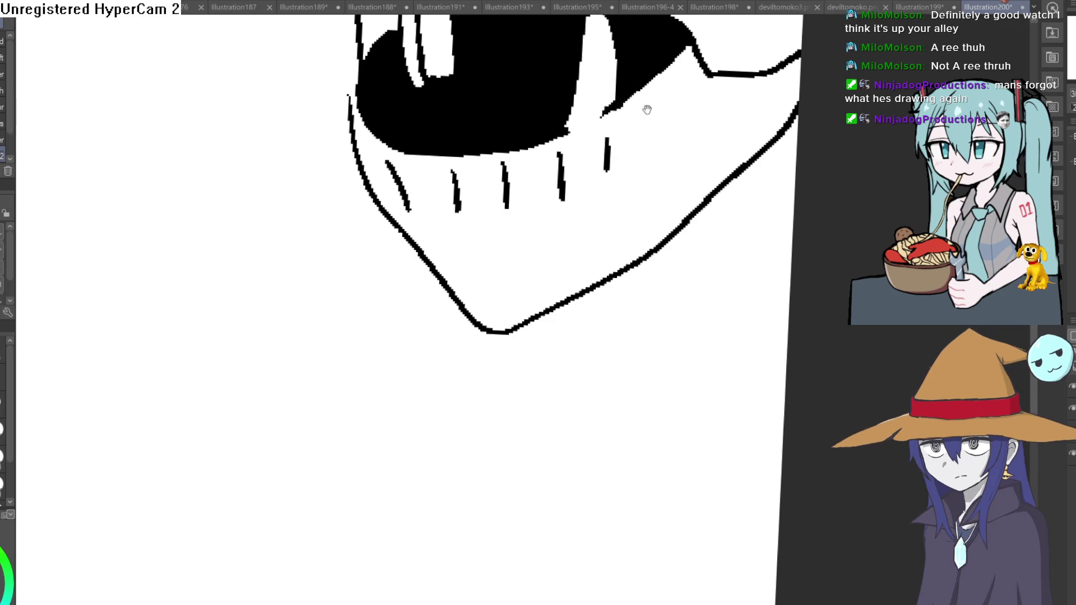
Outline the top and left edge of the tooth
drag(647, 110, 596, 300)
scroll(600, 253, down, 3)
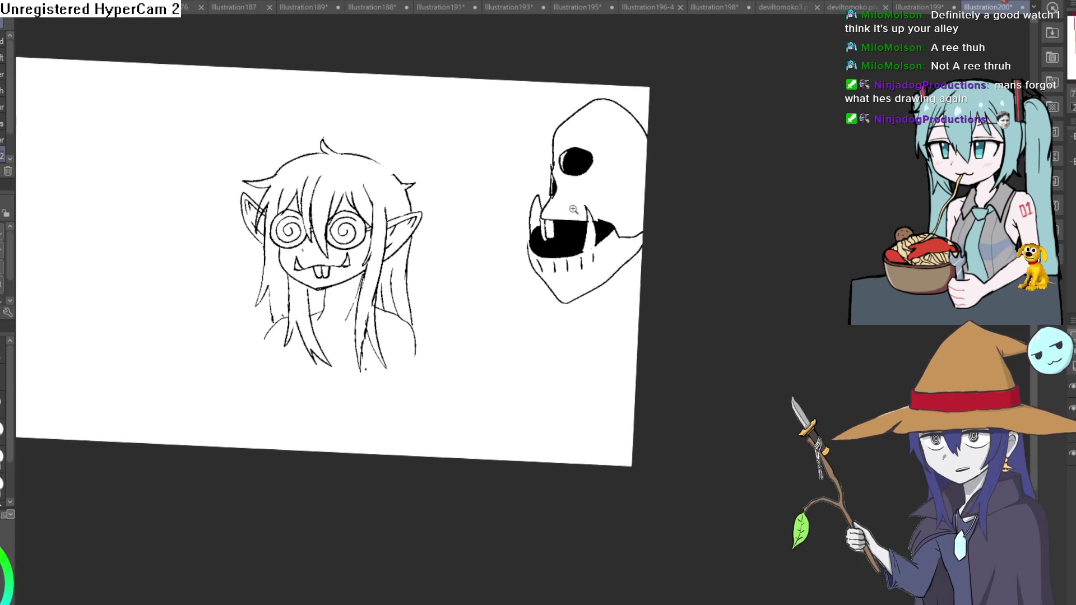
scroll(574, 210, up, 5)
drag(555, 235, 577, 209)
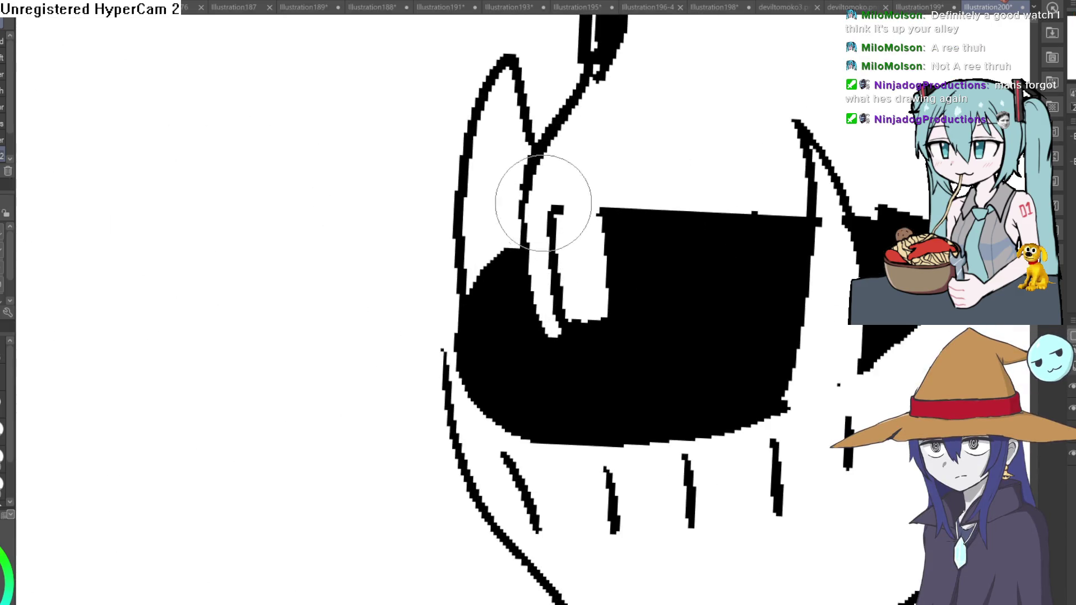
scroll(543, 203, down, 6)
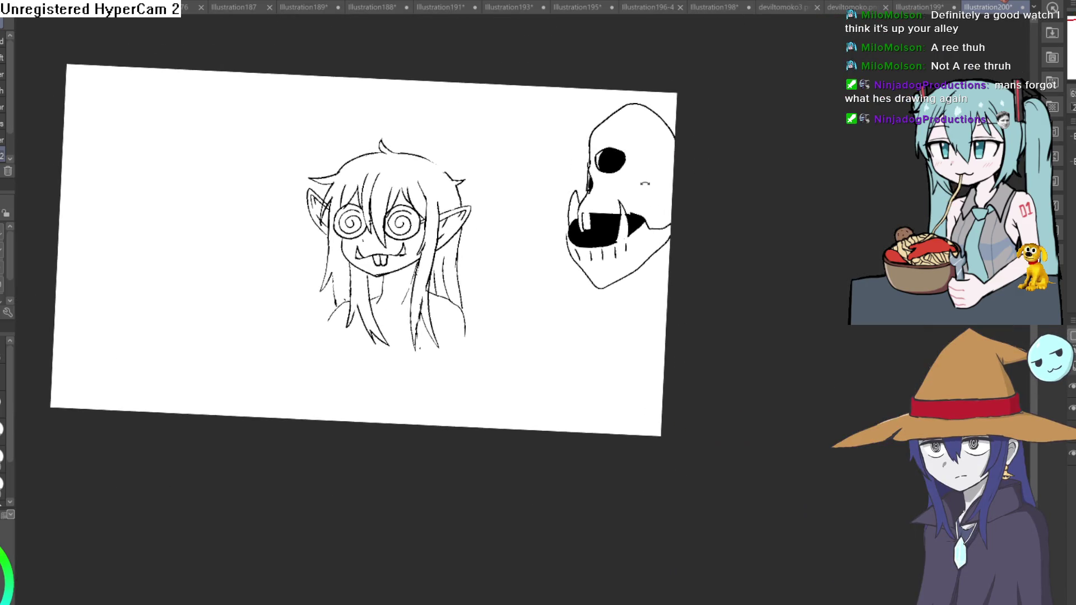
mouse_move(645, 183)
mouse_down()
mouse_move(550, 197)
mouse_move(685, 200)
mouse_move(687, 222)
mouse_up()
scroll(686, 200, up, 4)
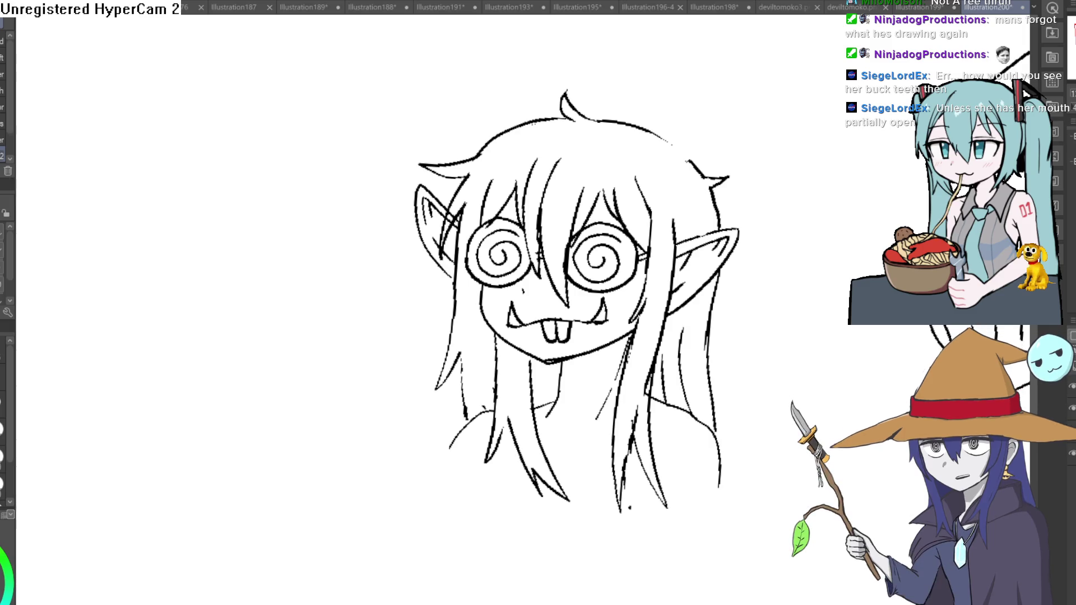
drag(793, 420, 719, 277)
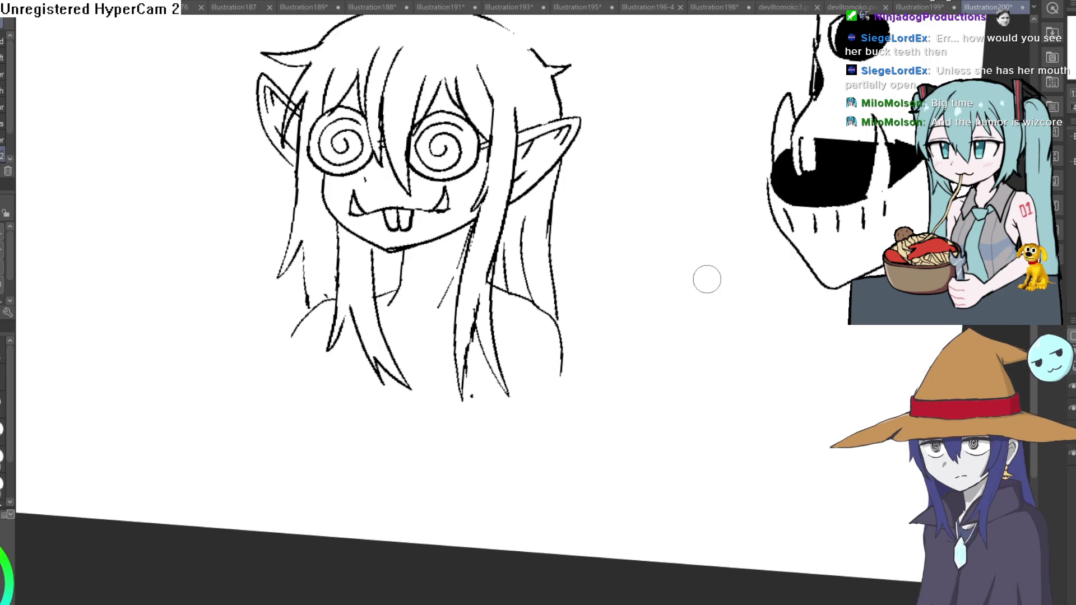
mouse_move(754, 314)
mouse_down()
mouse_move(651, 288)
mouse_move(729, 247)
mouse_up()
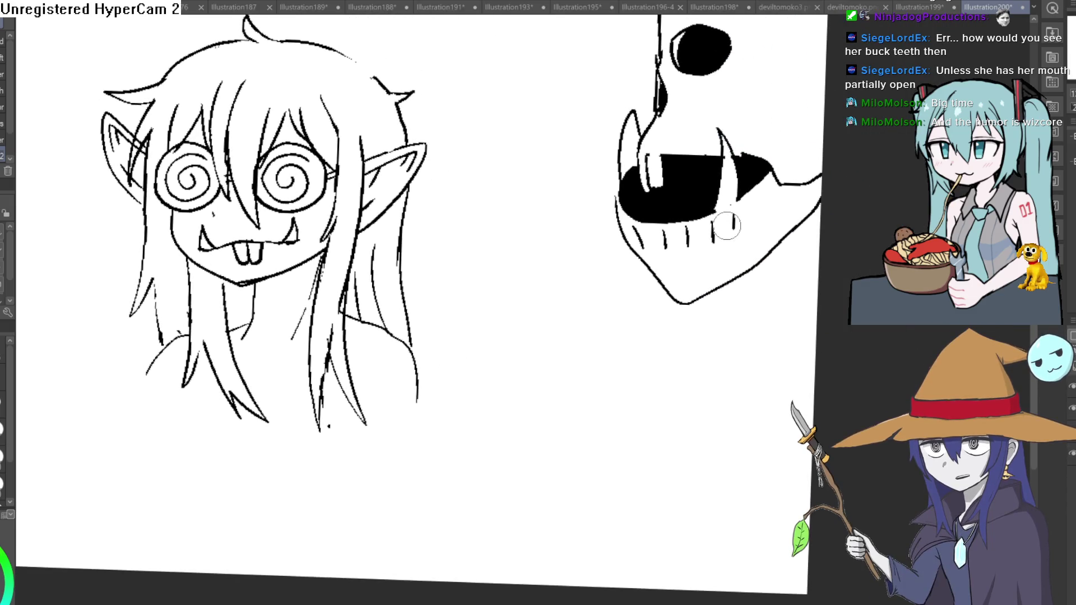
scroll(704, 219, up, 2)
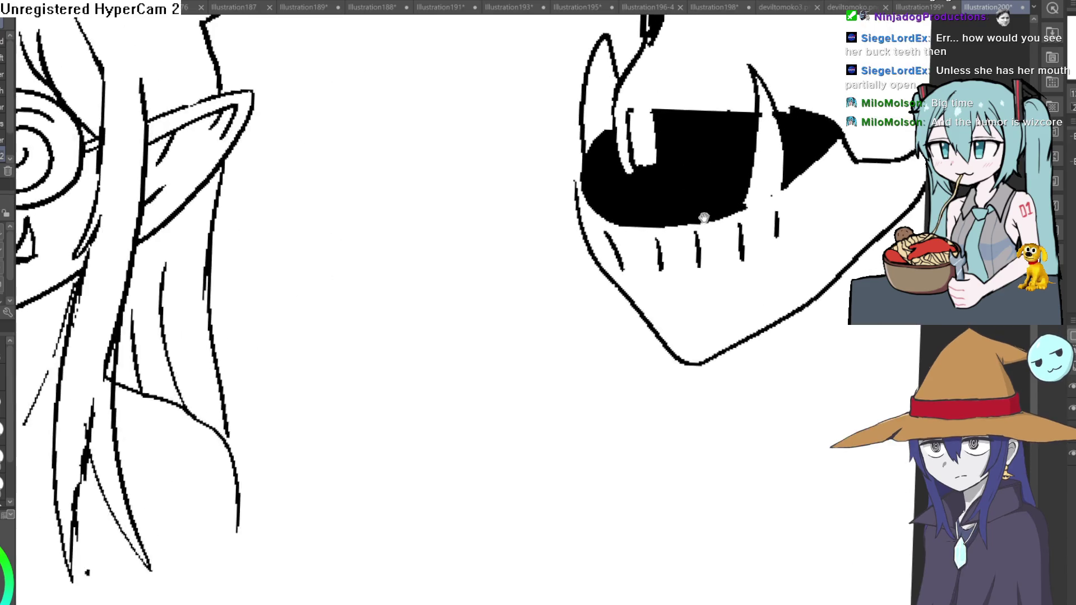
scroll(704, 218, down, 2)
drag(622, 281, 641, 279)
scroll(616, 288, up, 2)
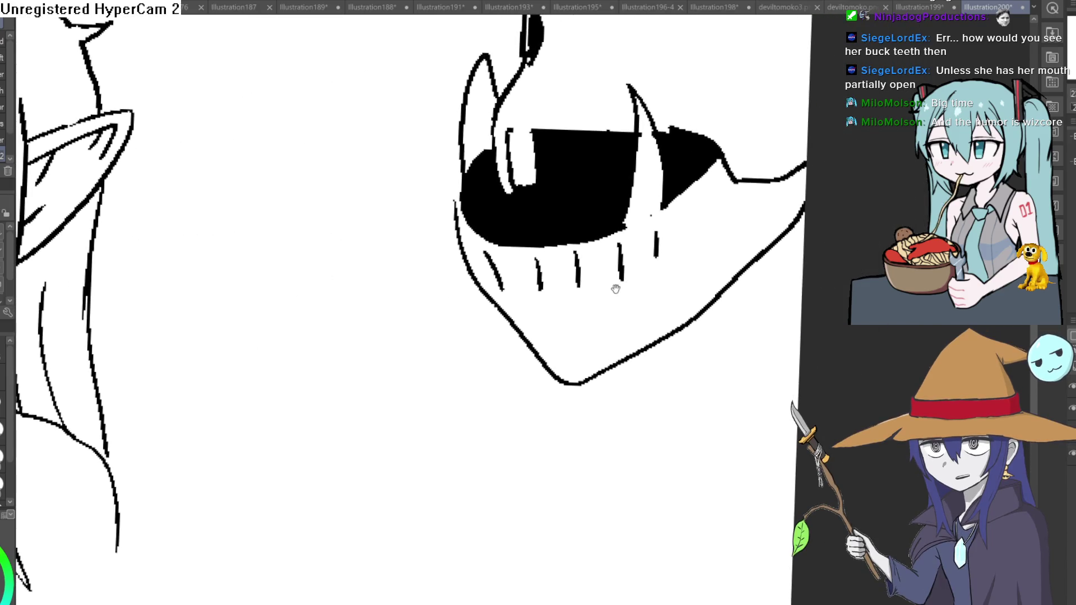
scroll(616, 289, down, 4)
mouse_move(402, 367)
mouse_down()
mouse_move(670, 173)
mouse_move(635, 263)
mouse_up()
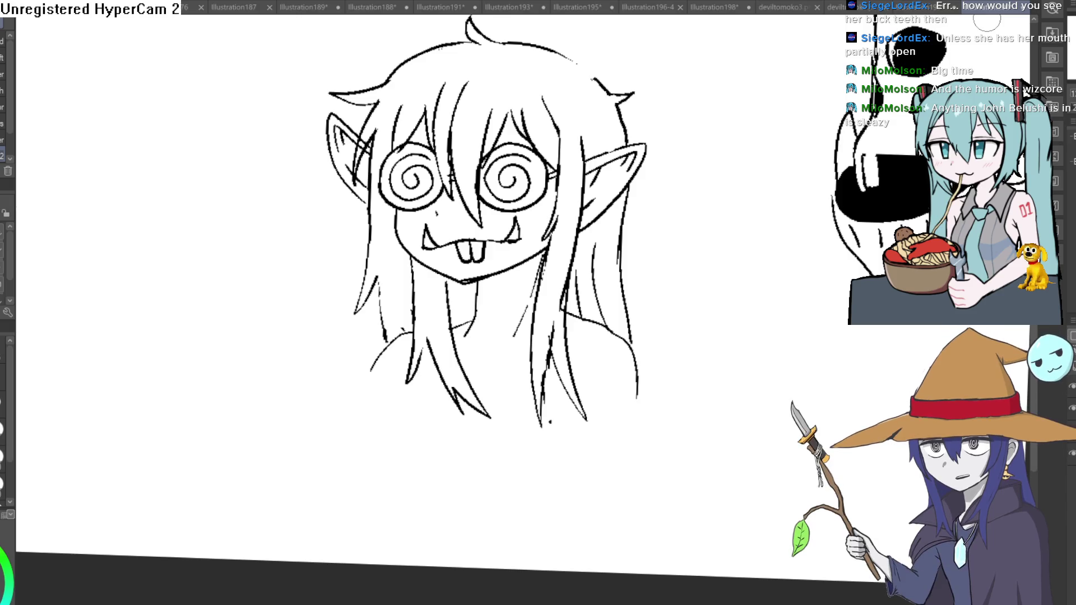
scroll(640, 137, up, 5)
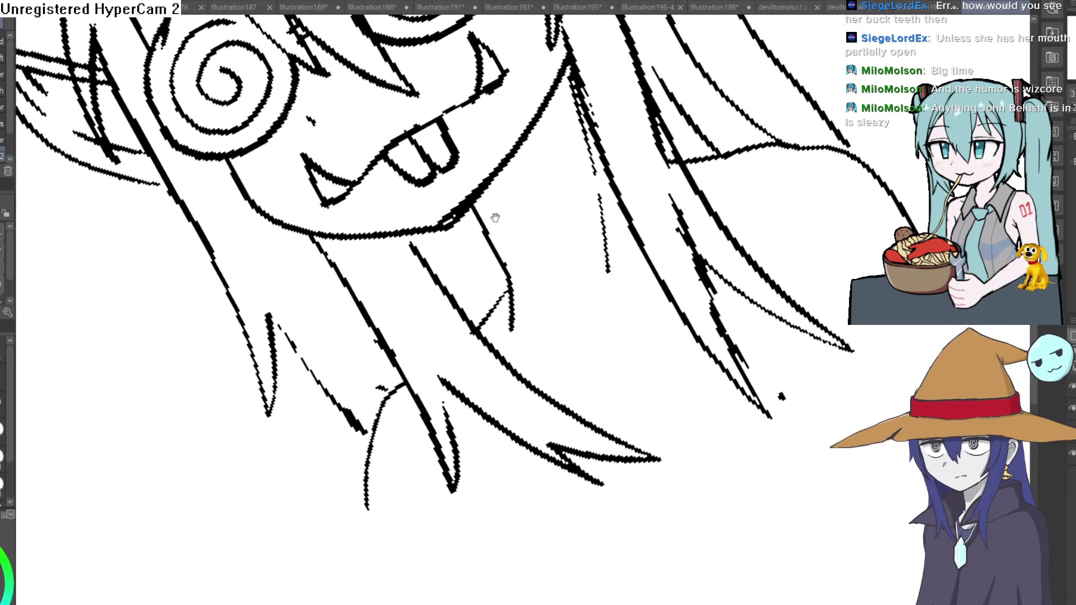
Select and delete the two buck teeth, then clear the selection
drag(495, 217, 499, 266)
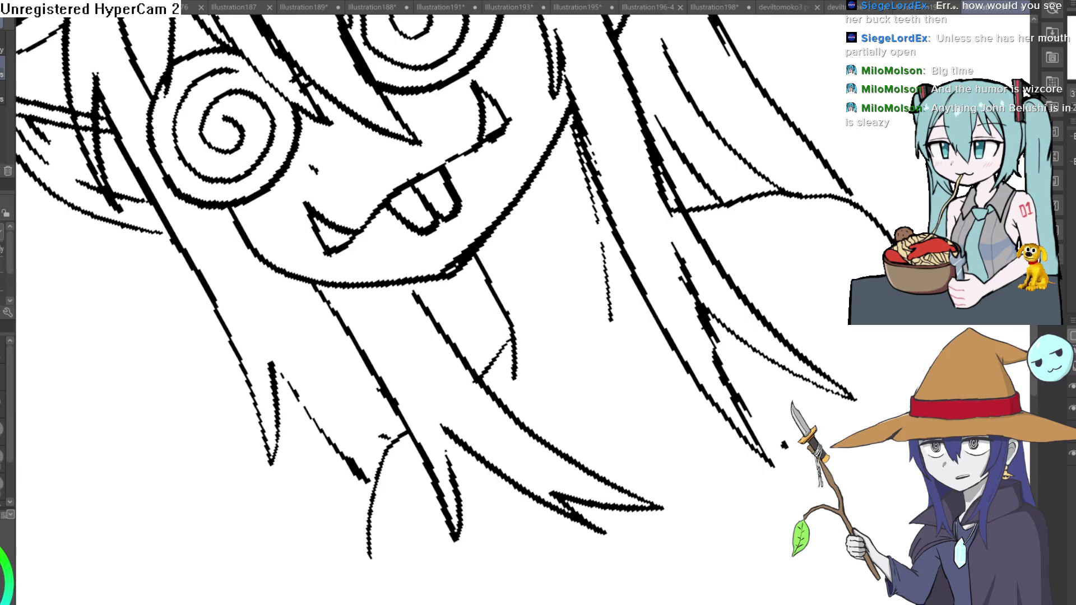
mouse_move(458, 160)
mouse_down()
mouse_move(392, 196)
mouse_move(443, 240)
mouse_move(468, 168)
mouse_up()
key(Delete)
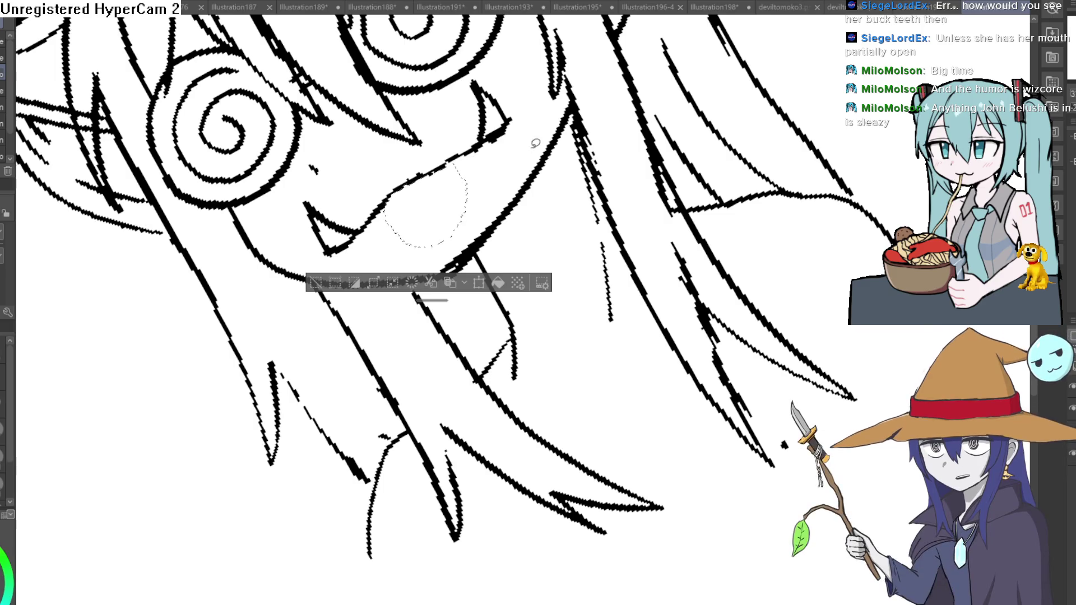
key(h)
key(ctrl+d)
scroll(626, 235, down, 5)
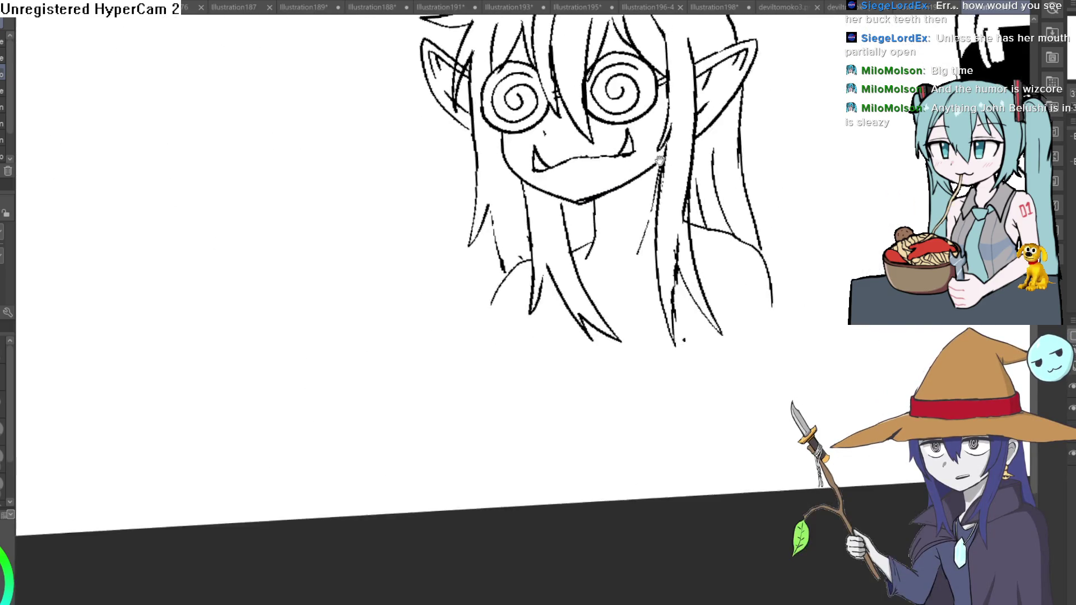
mouse_move(627, 235)
mouse_down()
mouse_move(643, 231)
mouse_move(631, 204)
mouse_move(586, 213)
mouse_up()
scroll(462, 212, up, 5)
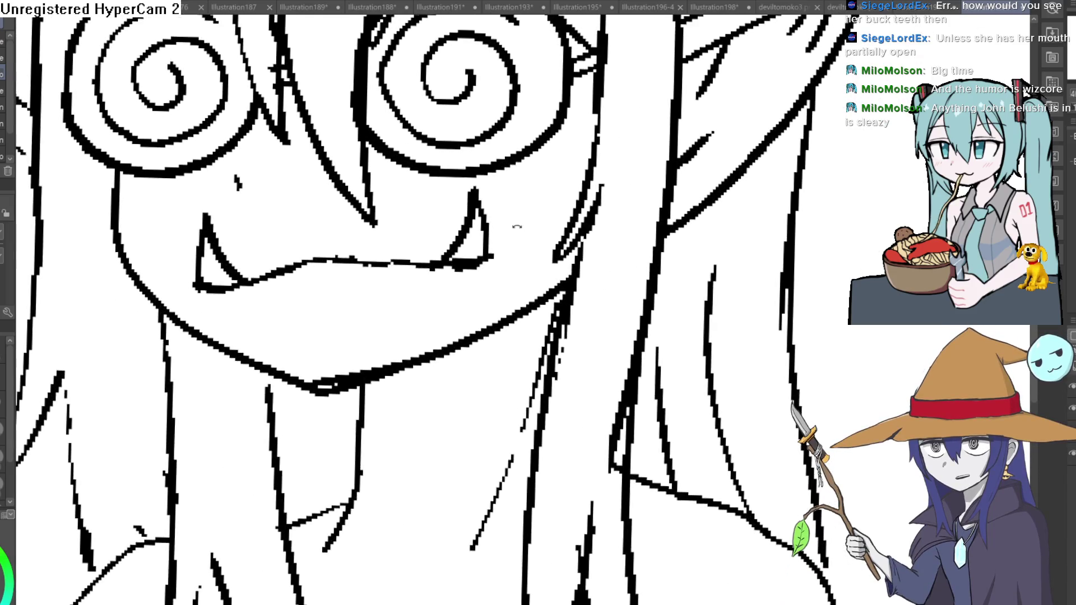
scroll(507, 224, down, 2)
mouse_move(481, 250)
mouse_down()
mouse_move(408, 171)
mouse_move(359, 222)
mouse_up()
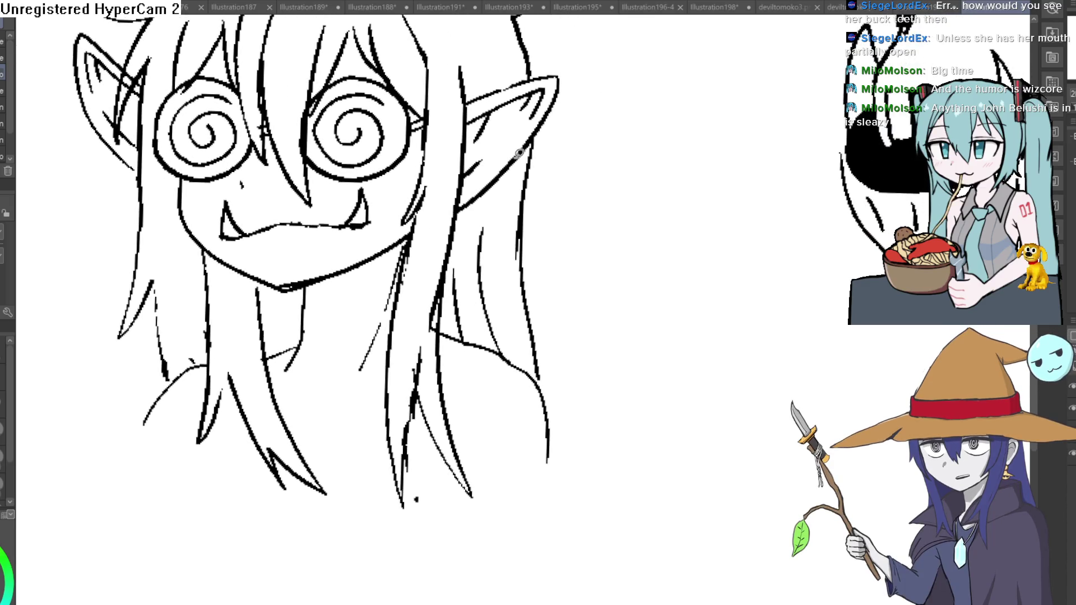
key(ctrl+z)
key(ctrl+z)
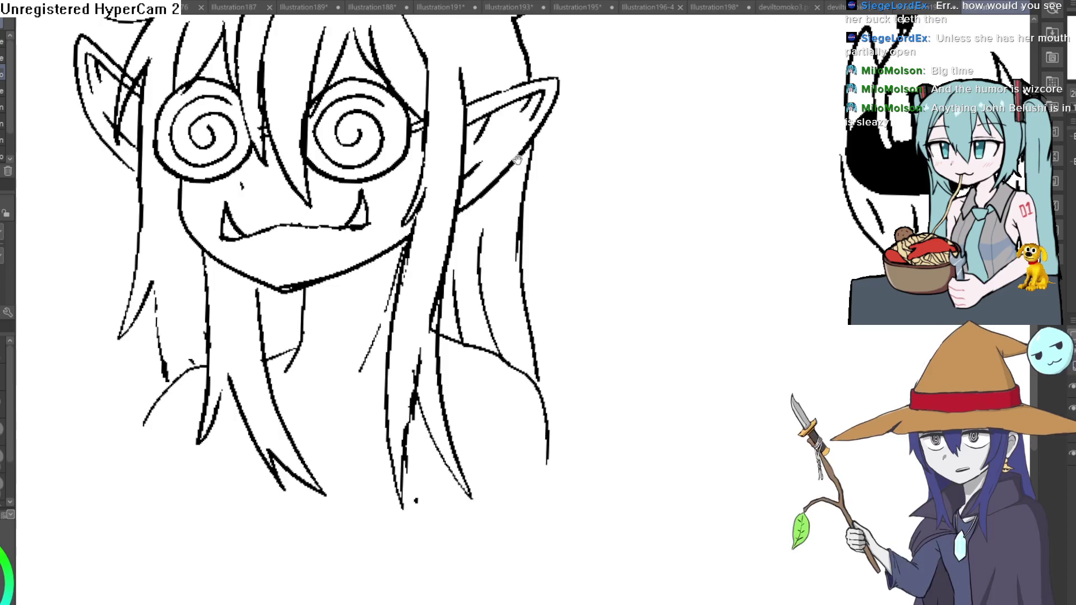
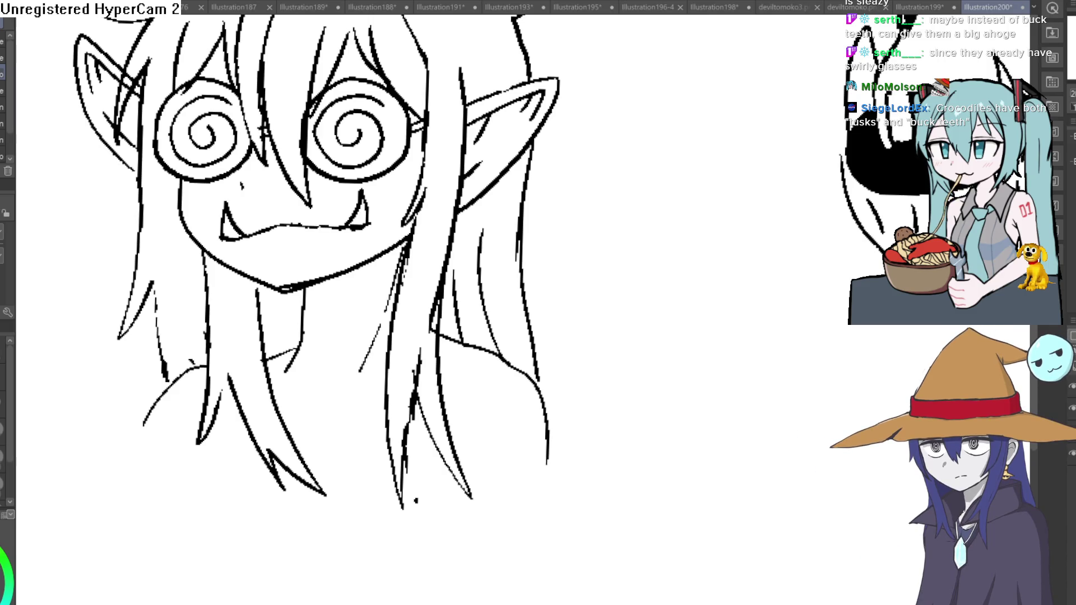
Level the canvas view and draw a tall curved ahoge strand with a short stroke at its base
scroll(678, 301, down, 3)
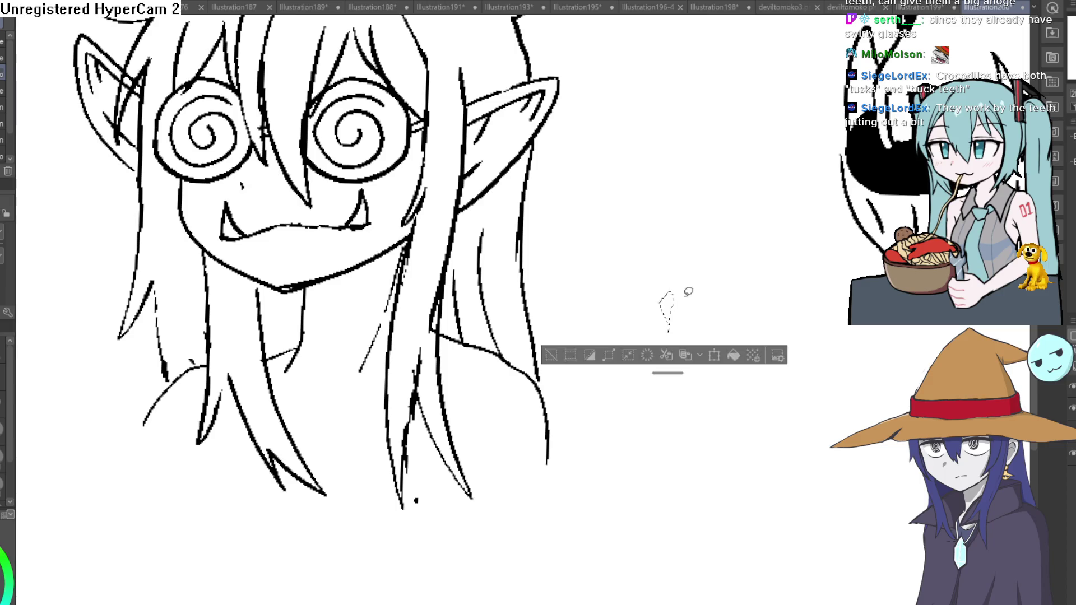
scroll(655, 291, down, 3)
drag(708, 336, 691, 323)
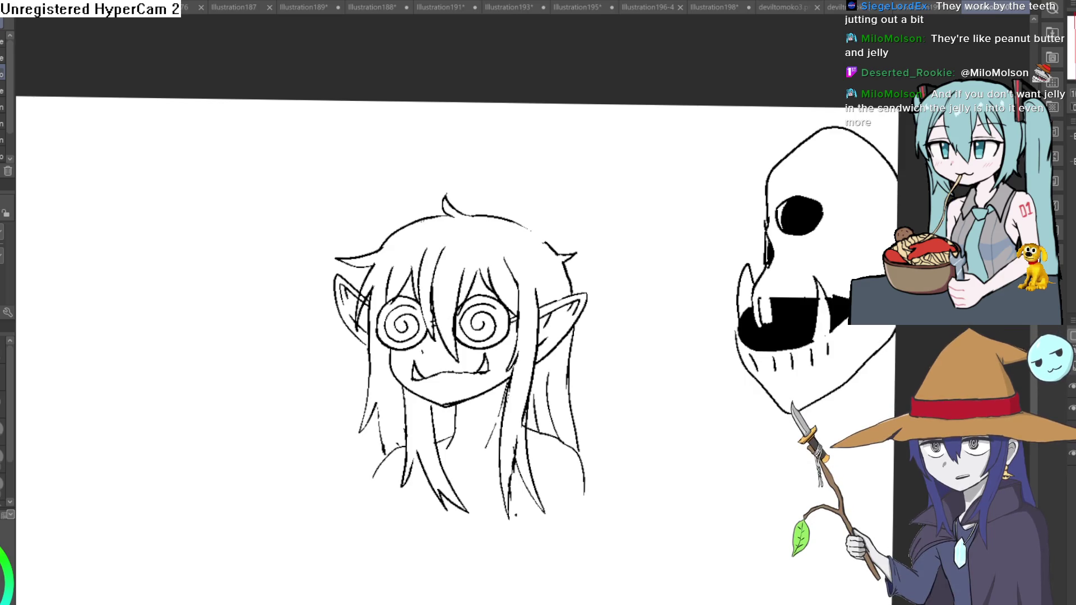
mouse_move(460, 218)
mouse_down()
mouse_move(392, 144)
mouse_move(372, 164)
mouse_up()
drag(462, 186, 455, 200)
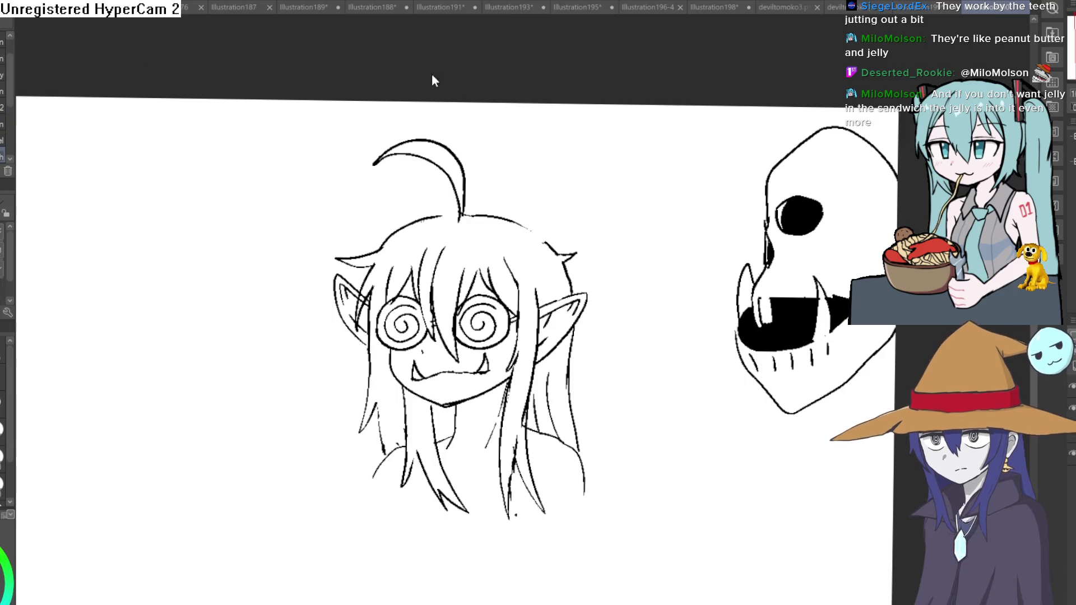
Redraw the outline along the top of the head, then recentre the head in view
scroll(449, 208, up, 3)
mouse_move(431, 213)
mouse_down()
mouse_move(397, 217)
mouse_move(527, 213)
mouse_move(650, 299)
mouse_move(555, 233)
mouse_move(449, 229)
mouse_up()
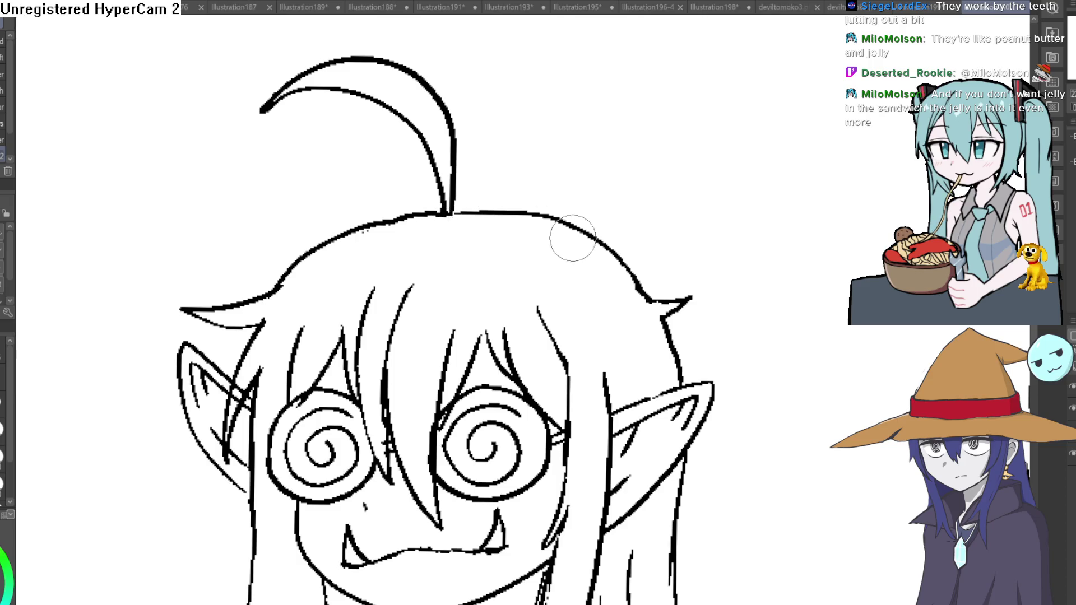
scroll(570, 234, down, 3)
mouse_move(677, 315)
mouse_down()
mouse_move(565, 189)
mouse_move(572, 242)
mouse_move(572, 211)
mouse_move(577, 231)
mouse_move(592, 217)
mouse_up()
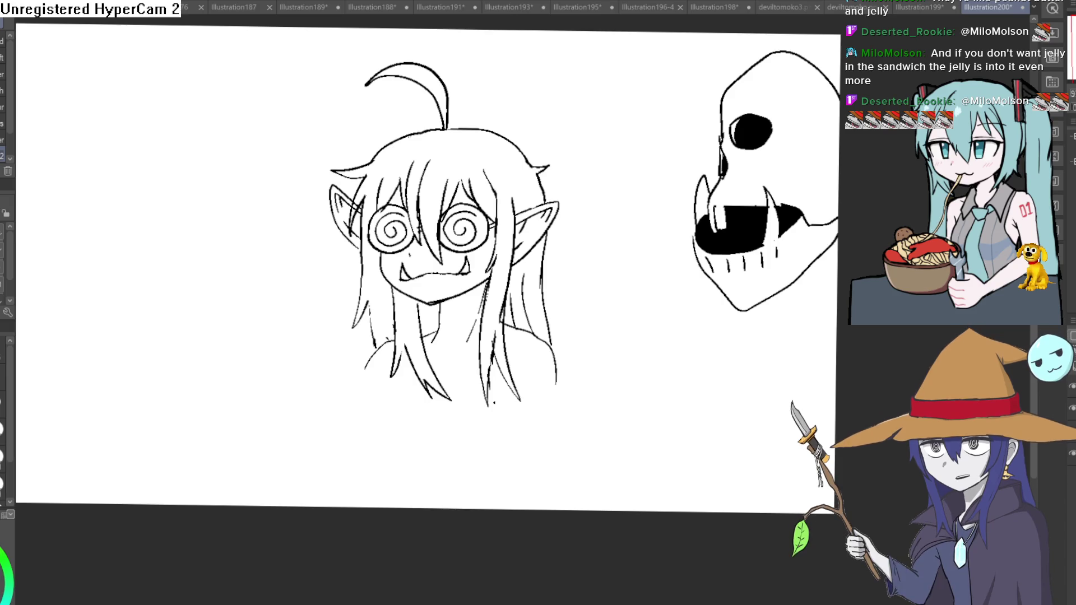
scroll(481, 180, up, 3)
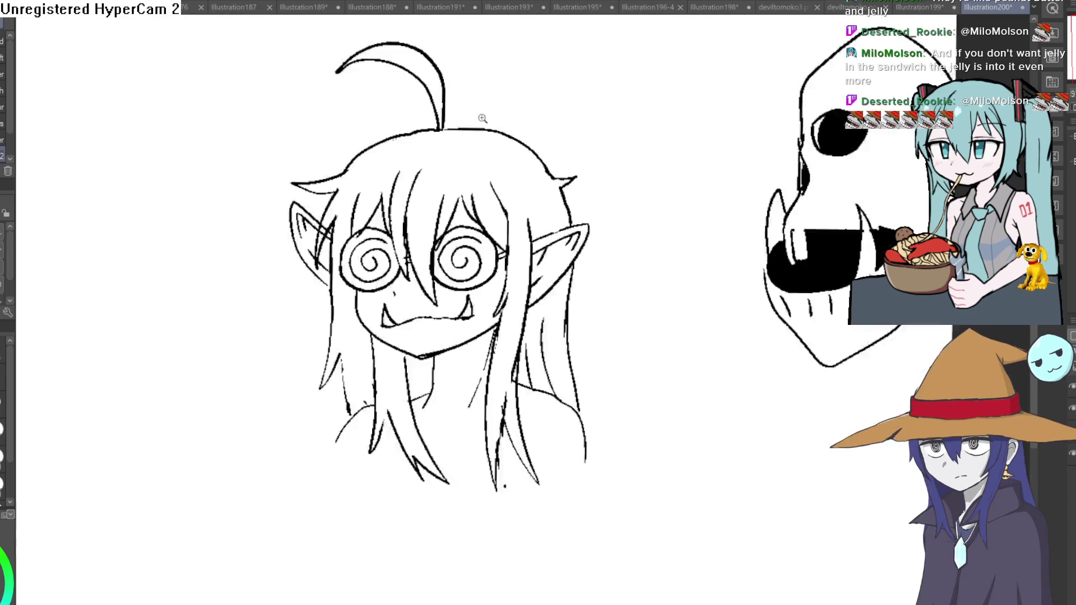
drag(585, 110, 572, 196)
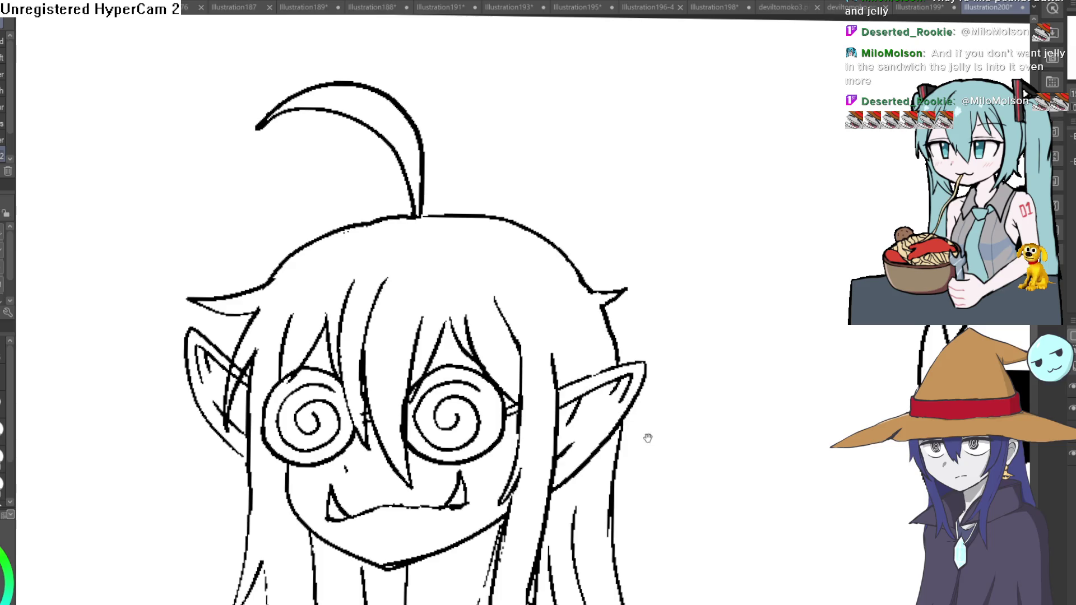
Draw several flared strands on the right side of the hair, including V-shaped ones near the ear
scroll(644, 434, down, 5)
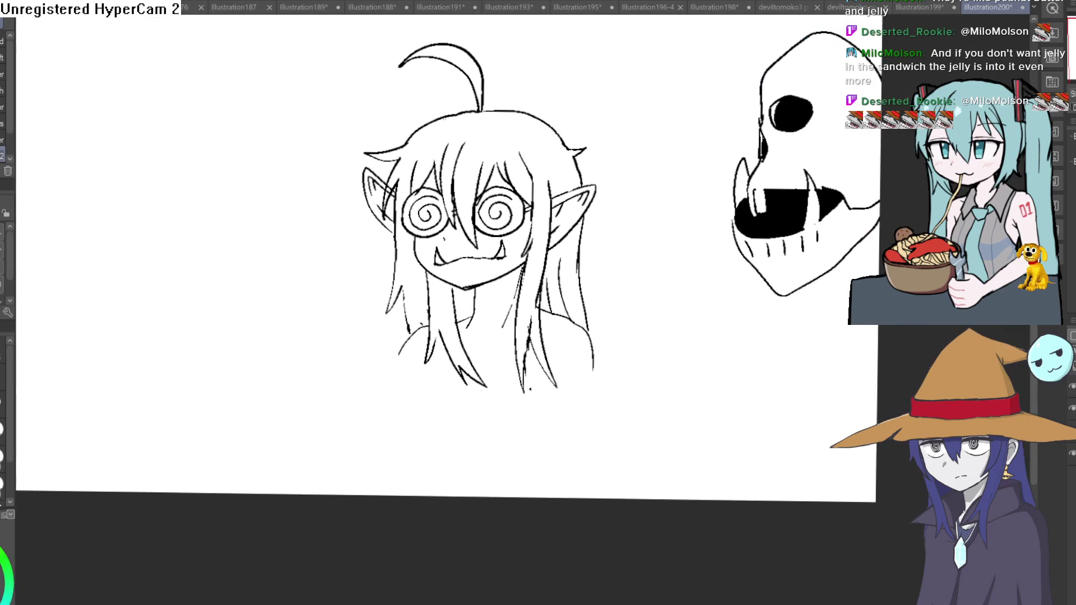
scroll(610, 245, up, 3)
drag(610, 244, 586, 225)
mouse_move(555, 168)
mouse_down()
mouse_move(572, 284)
mouse_move(636, 384)
mouse_move(595, 412)
mouse_move(593, 431)
mouse_up()
drag(554, 188, 621, 206)
drag(621, 209, 556, 231)
drag(639, 188, 645, 293)
mouse_move(545, 164)
mouse_down()
mouse_move(594, 210)
mouse_move(541, 163)
mouse_move(560, 139)
mouse_move(555, 157)
mouse_move(566, 151)
mouse_up()
mouse_move(768, 188)
mouse_down()
mouse_move(733, 226)
mouse_move(633, 203)
mouse_up()
Add a couple of pen strokes to the left-side hair, then level and mirror the view to check
key(p)
drag(395, 75, 461, 92)
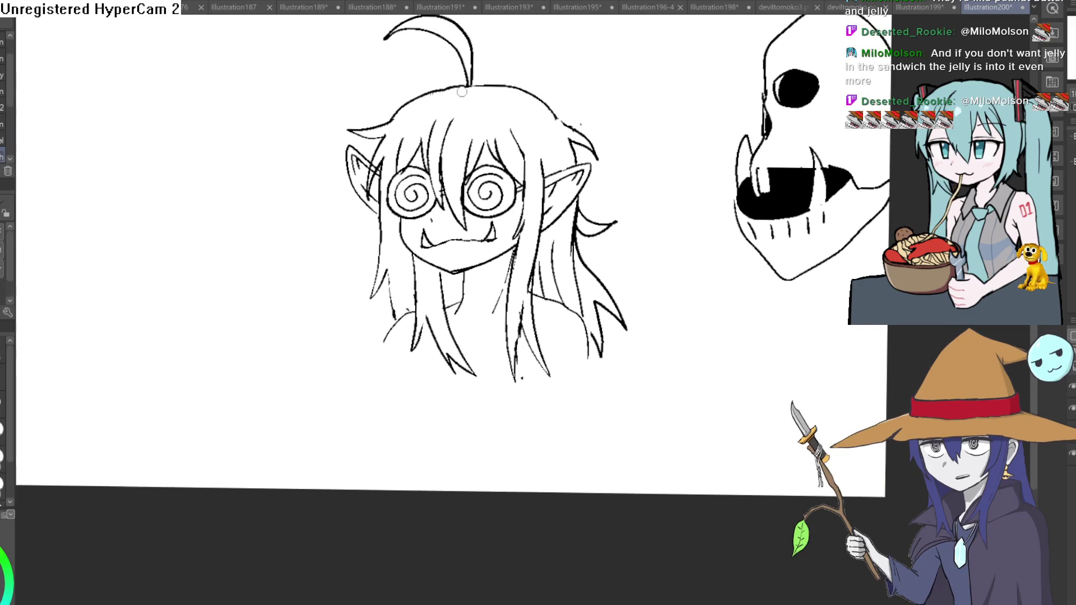
drag(389, 246, 381, 185)
scroll(379, 230, up, 2)
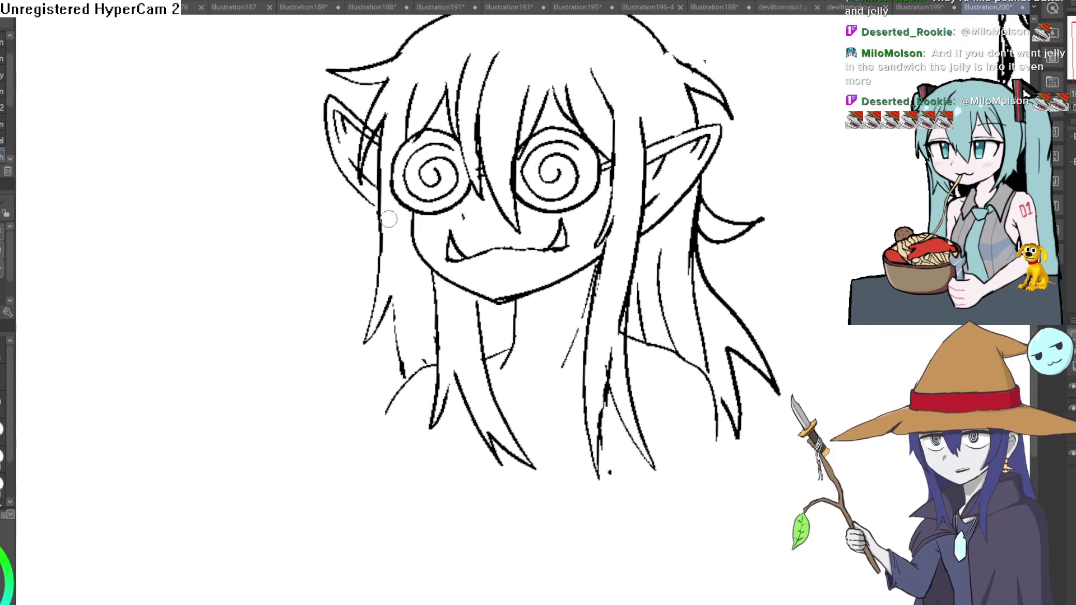
mouse_move(354, 362)
mouse_down()
mouse_move(395, 296)
mouse_move(401, 382)
mouse_up()
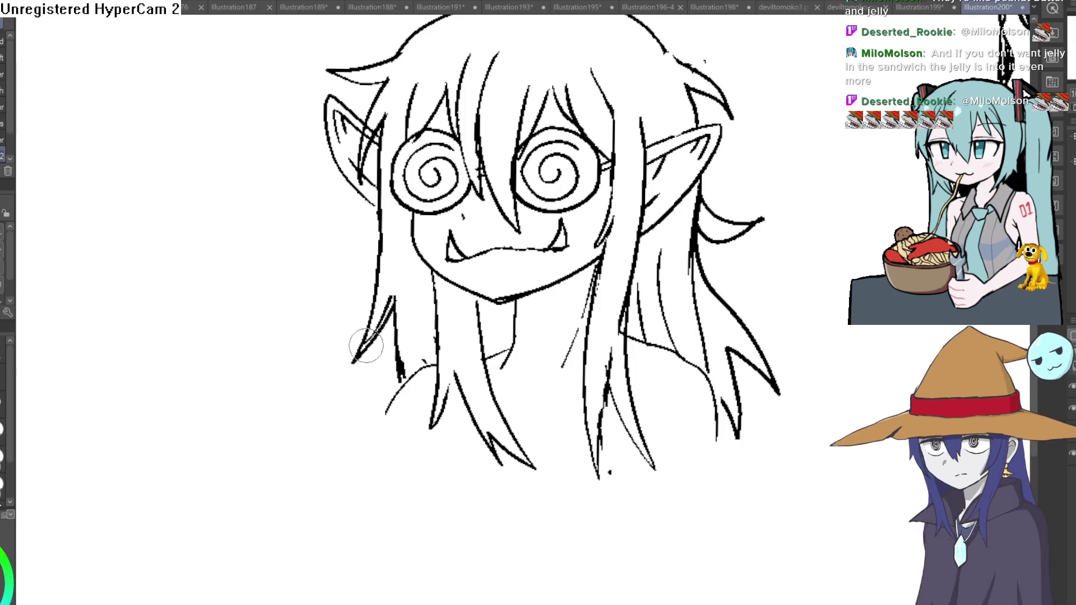
scroll(610, 242, down, 3)
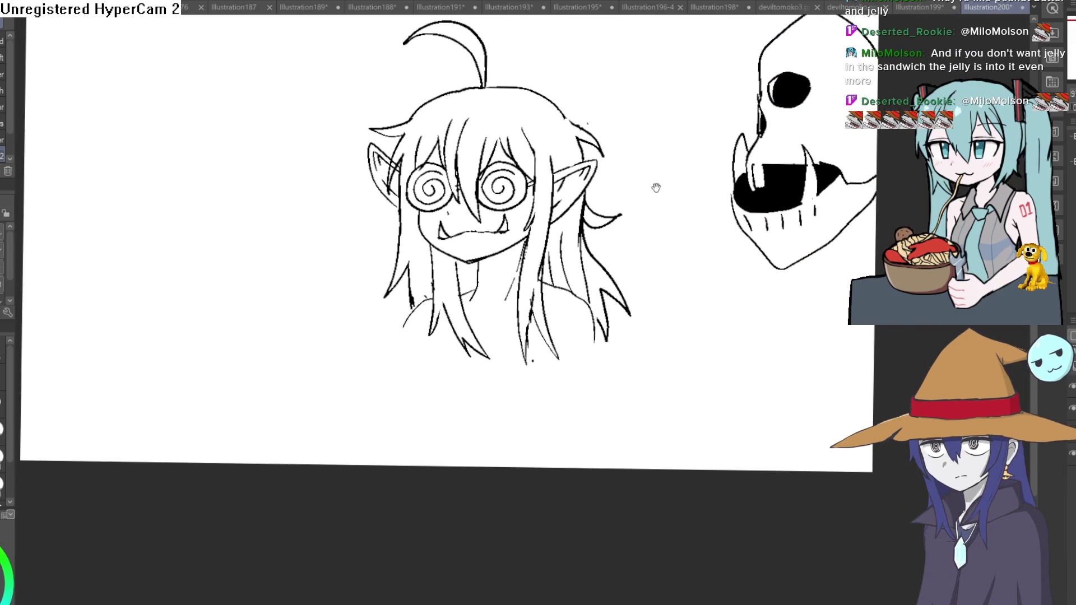
key(ctrl+at)
key(h)
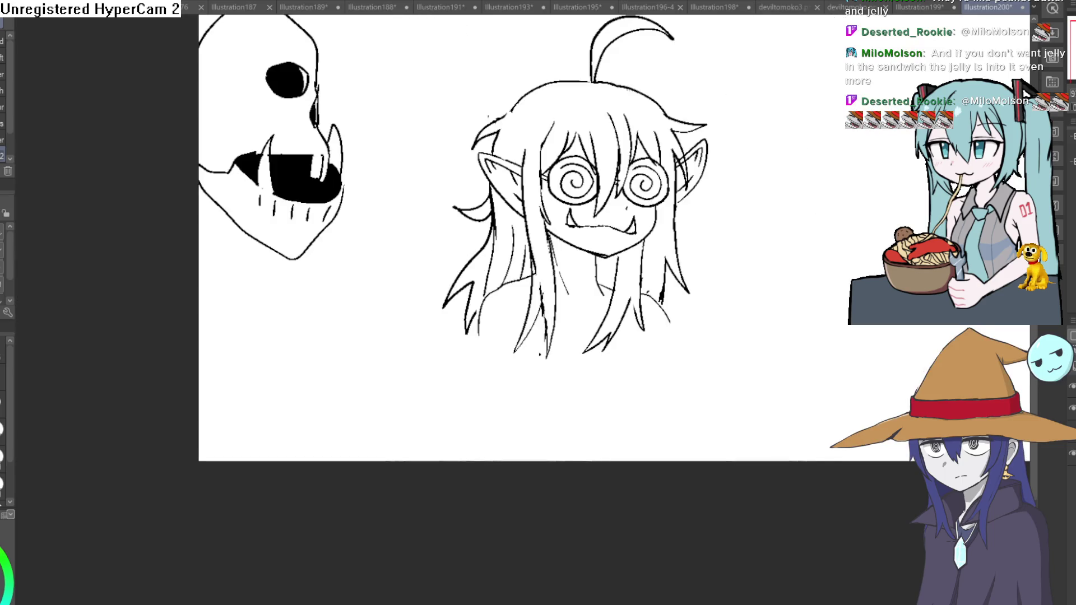
key(h)
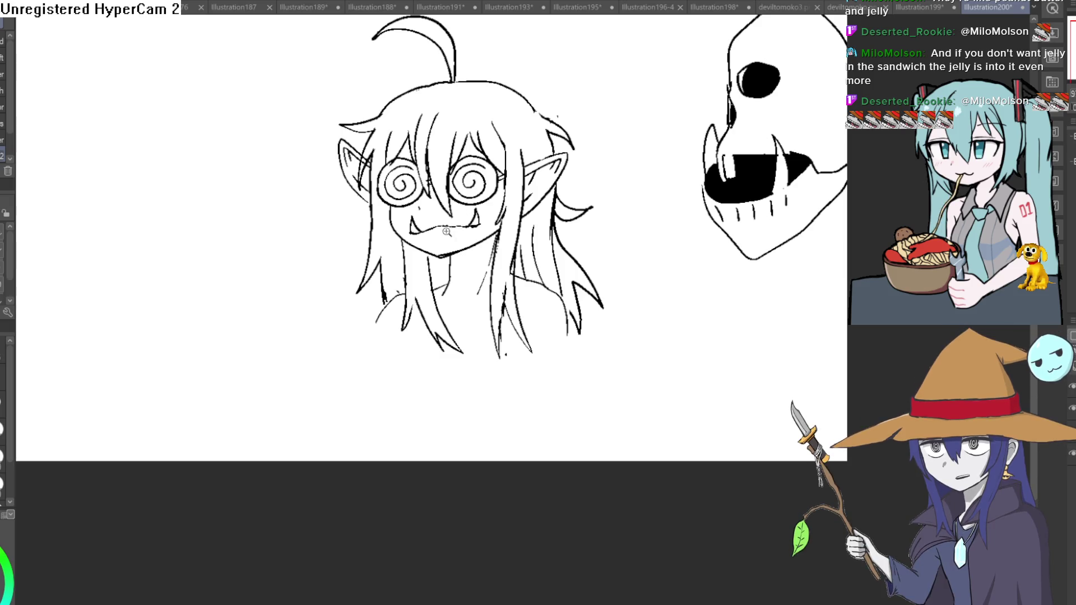
Draw two small fangs, a left and a right one, in the girl's grin
scroll(458, 217, up, 5)
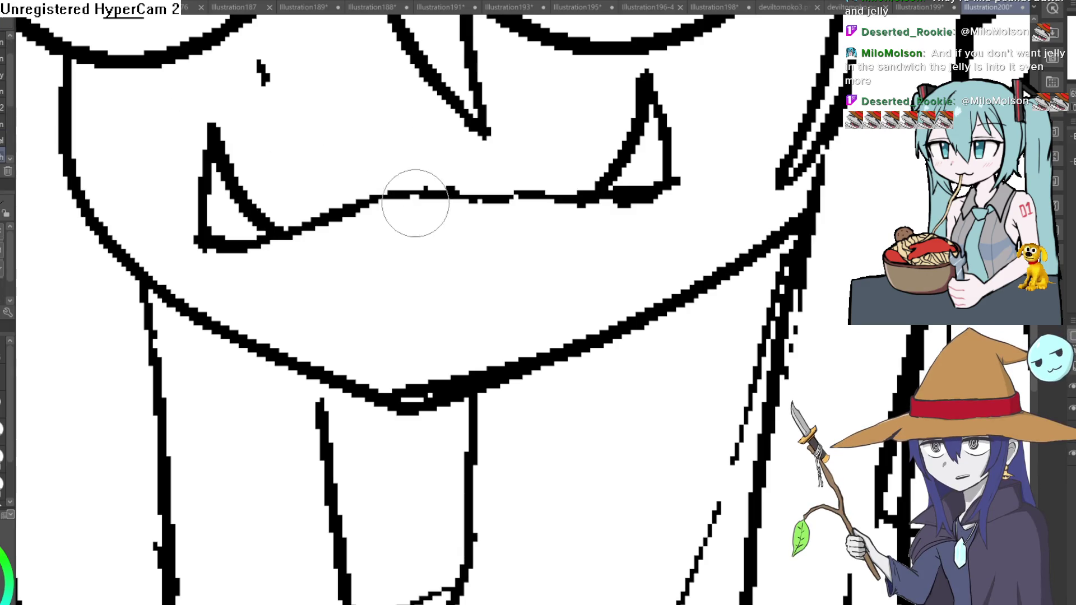
drag(335, 224, 373, 283)
drag(374, 205, 382, 296)
mouse_move(489, 202)
mouse_down()
mouse_move(487, 288)
mouse_move(539, 194)
mouse_up()
scroll(610, 199, down, 5)
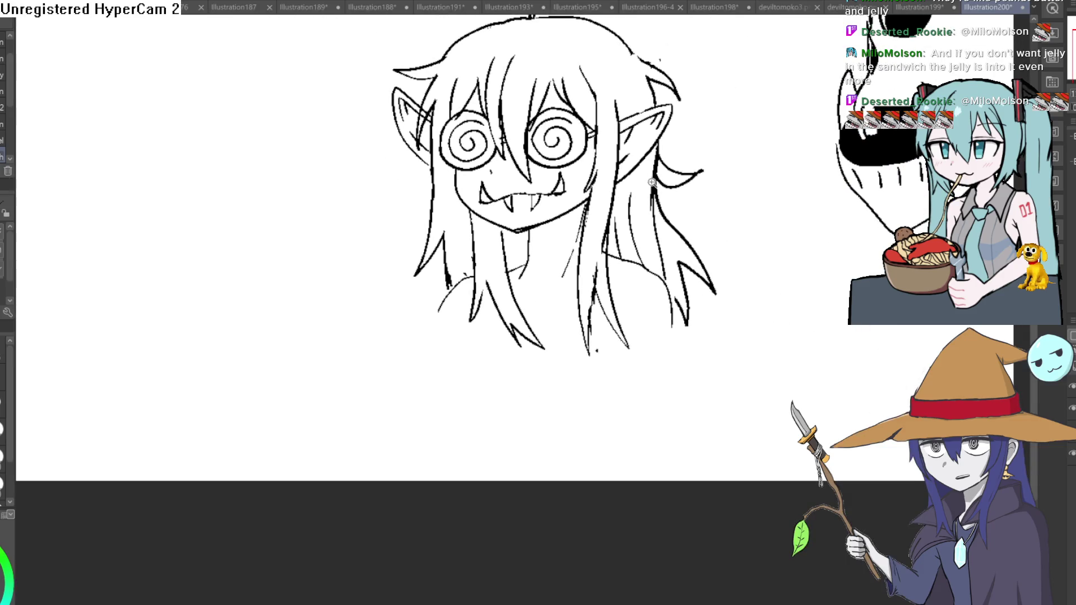
scroll(598, 172, up, 3)
scroll(598, 171, down, 4)
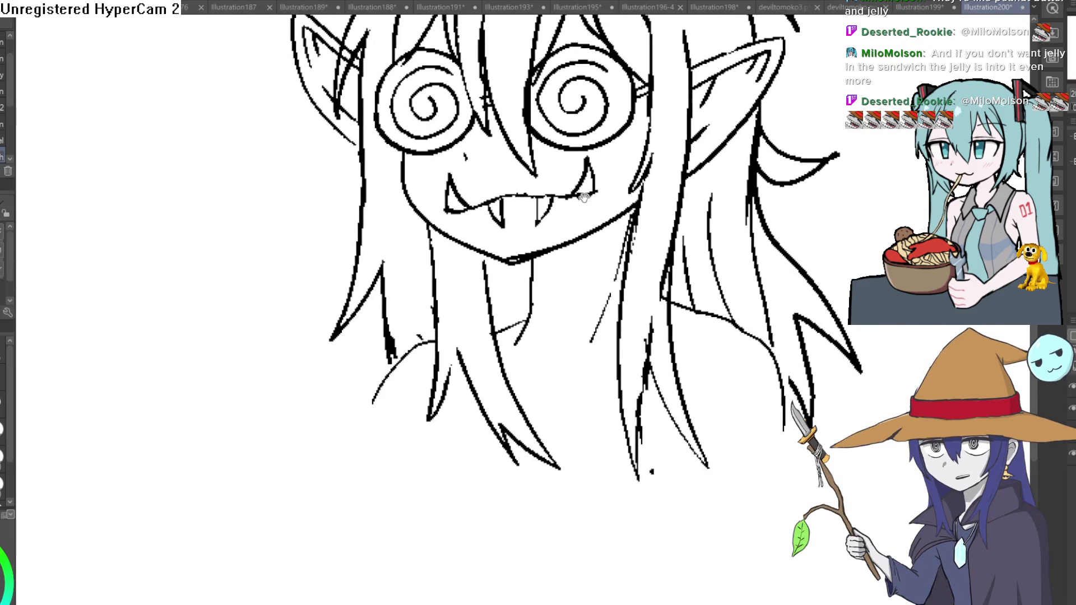
scroll(542, 211, down, 2)
scroll(542, 212, up, 6)
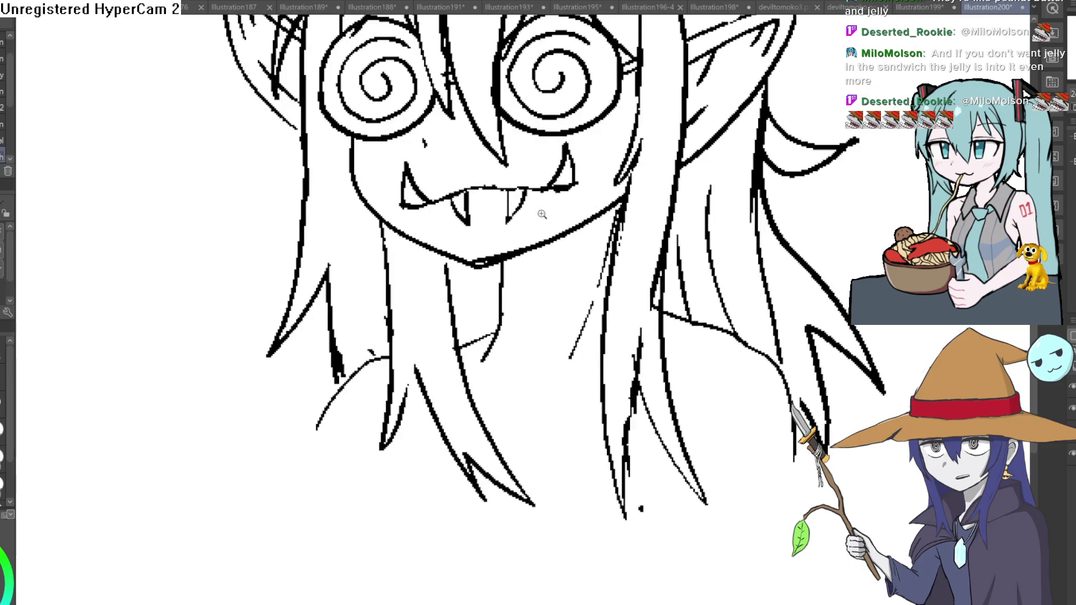
scroll(621, 137, down, 2)
scroll(253, 373, up, 6)
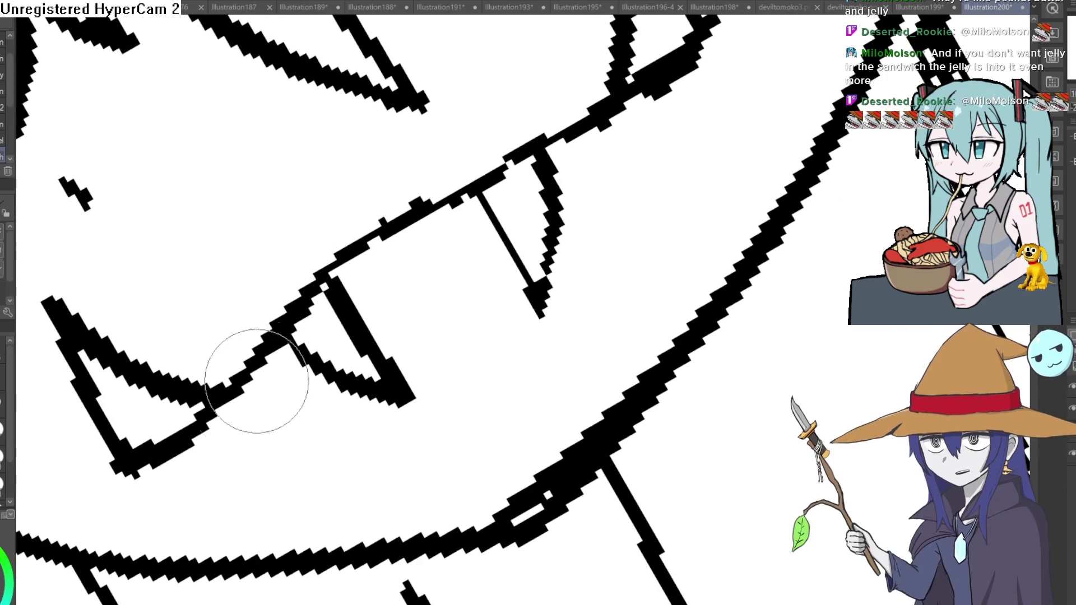
Extend the upper lip line past the fang and erase the thick mark with a larger eraser
mouse_move(360, 314)
mouse_down()
mouse_move(577, 173)
mouse_move(742, 37)
mouse_up()
scroll(701, 101, down, 4)
scroll(583, 173, up, 2)
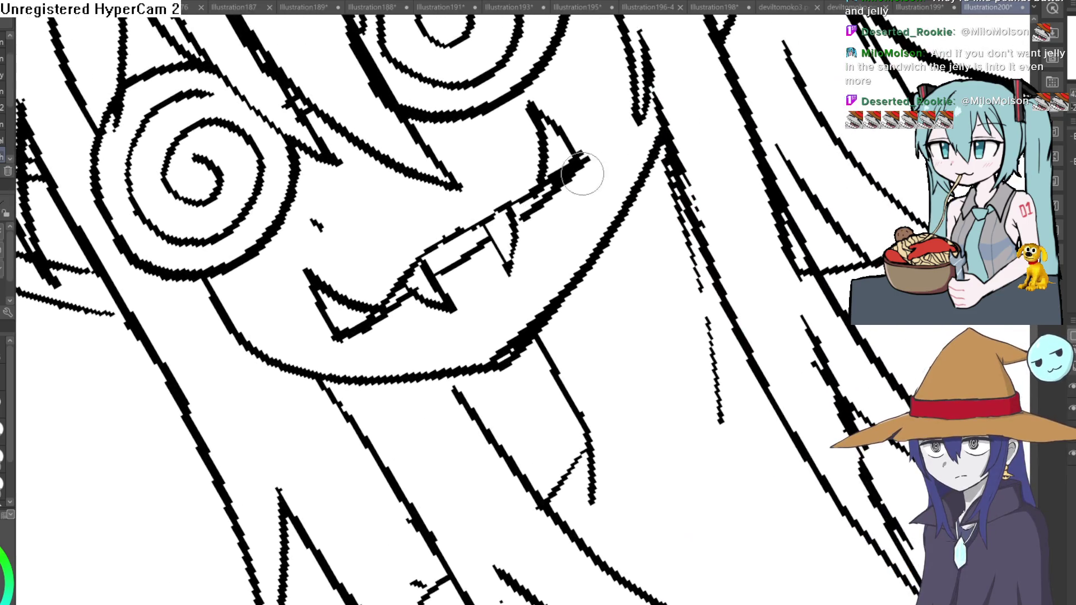
key(bracketright)
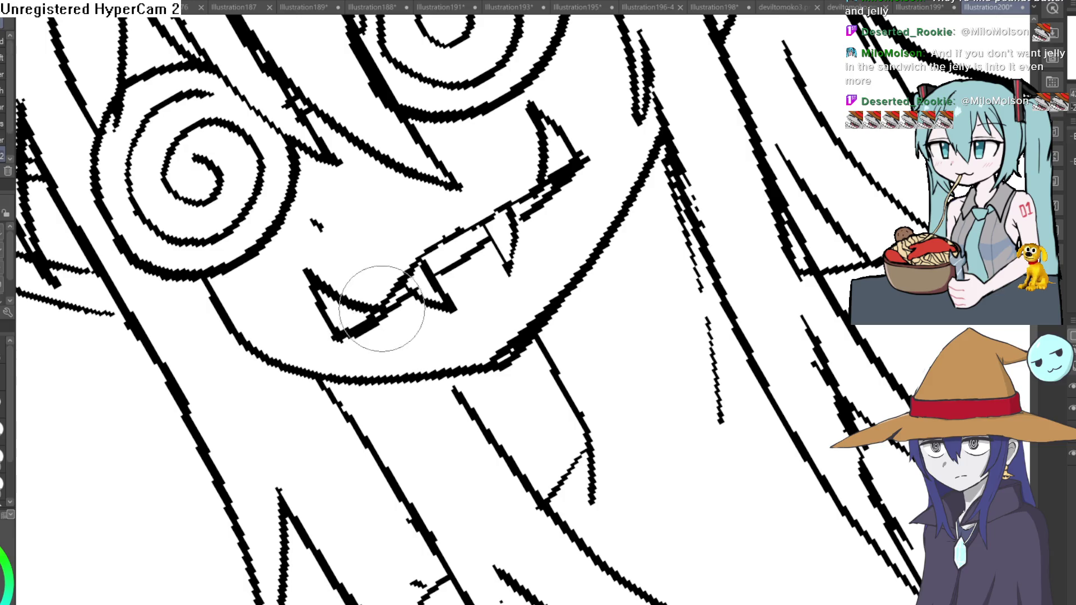
mouse_move(543, 193)
mouse_down()
mouse_move(567, 163)
mouse_move(560, 180)
mouse_move(589, 108)
mouse_up()
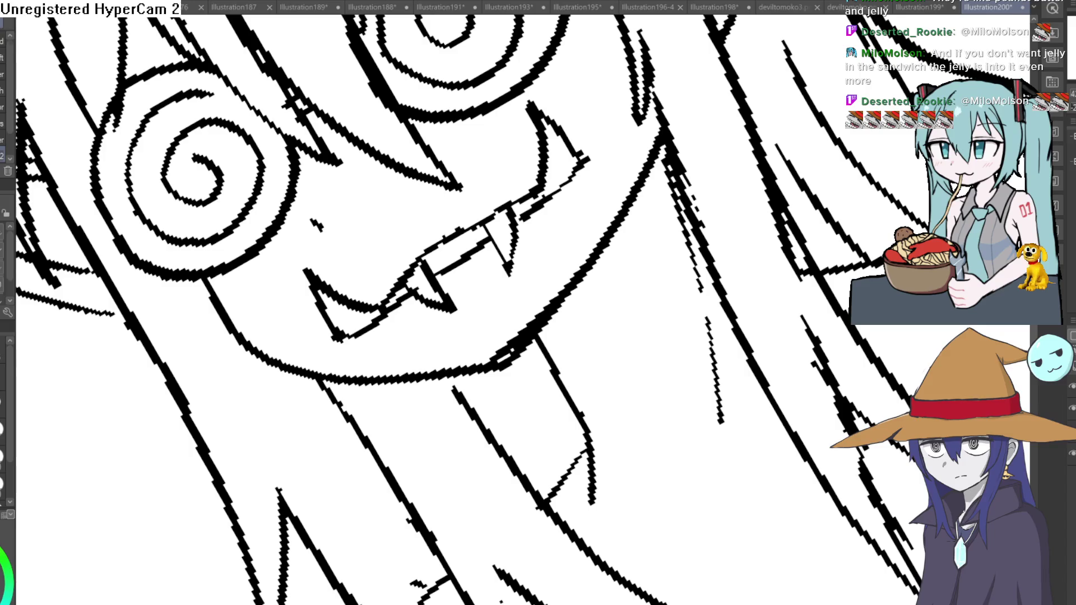
Reset the view to the mouth and extend its right corner downward
key(ctrl+0)
scroll(675, 225, up, 3)
mouse_move(676, 224)
mouse_down()
mouse_move(693, 242)
mouse_move(712, 234)
mouse_up()
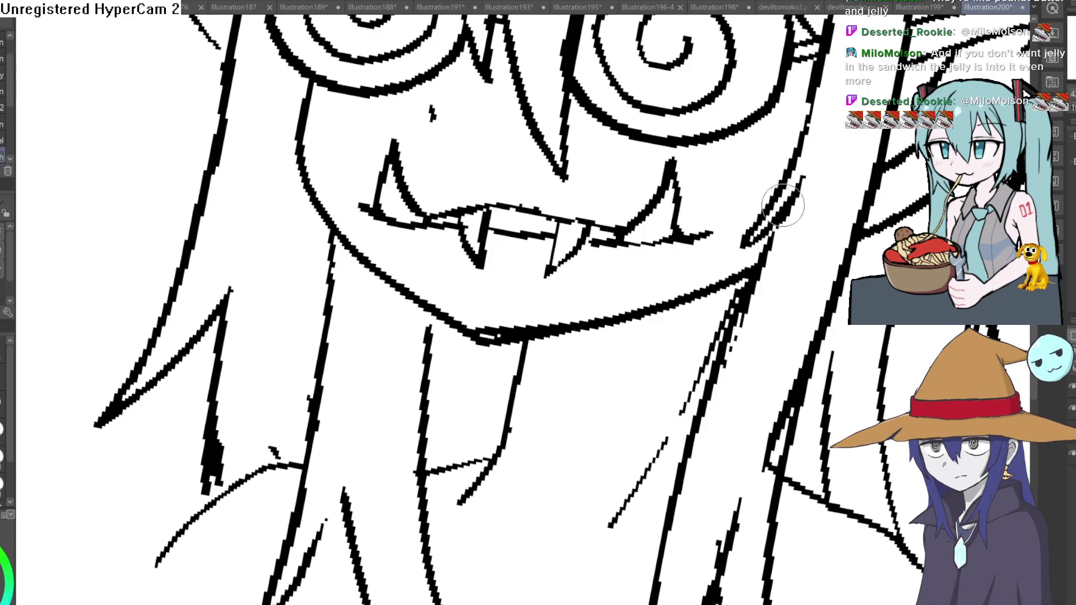
scroll(783, 205, down, 2)
scroll(800, 208, down, 3)
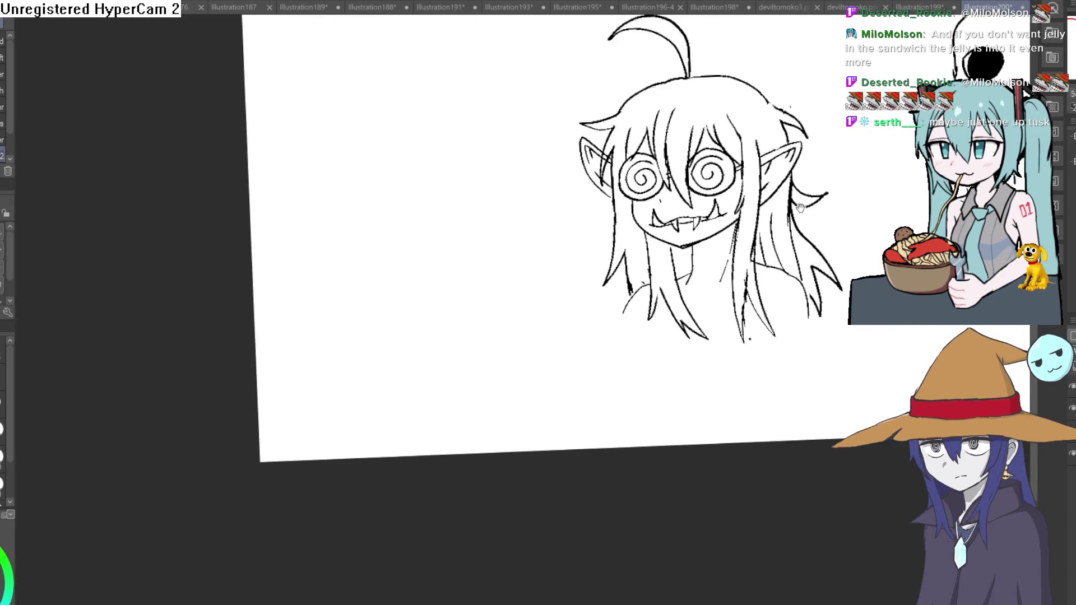
scroll(786, 324, up, 5)
scroll(787, 323, down, 3)
scroll(543, 304, up, 2)
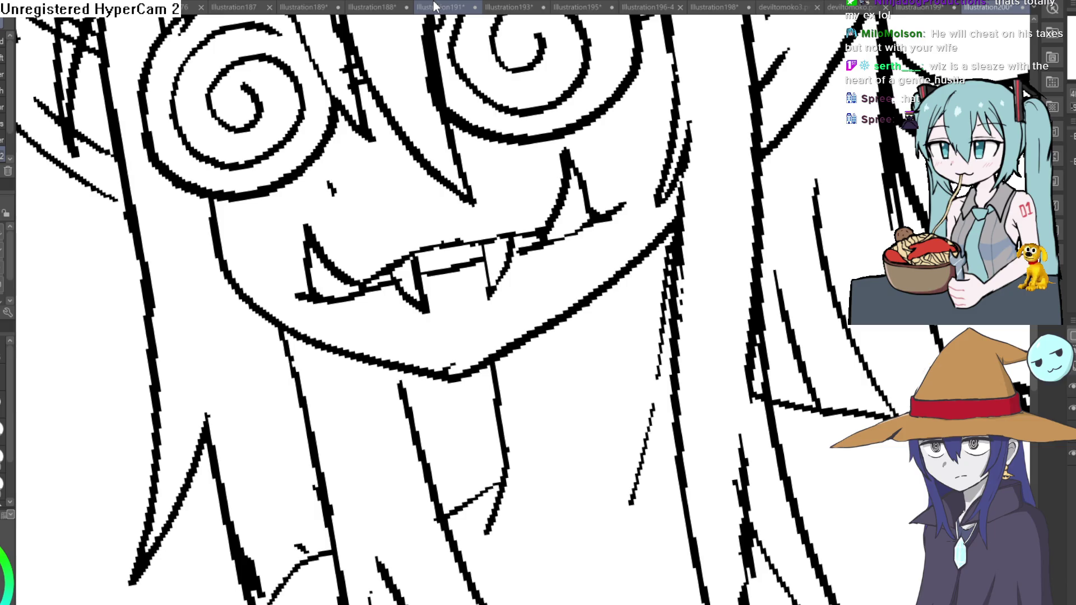
key(asciicircum)
key(asciicircum)
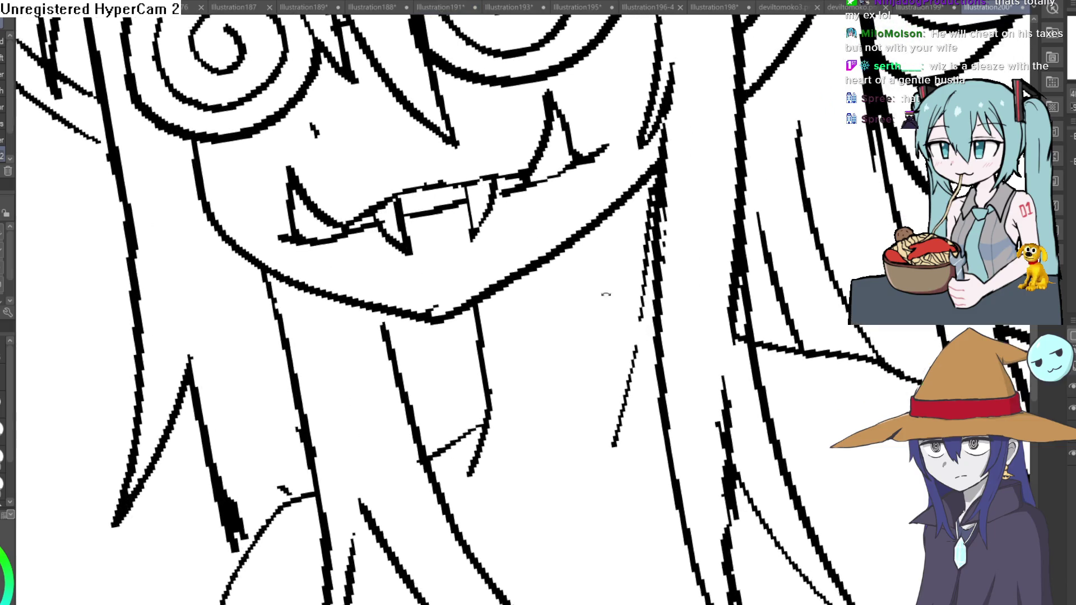
key(ctrl+0)
mouse_move(702, 231)
mouse_down()
mouse_move(728, 192)
mouse_move(733, 257)
mouse_up()
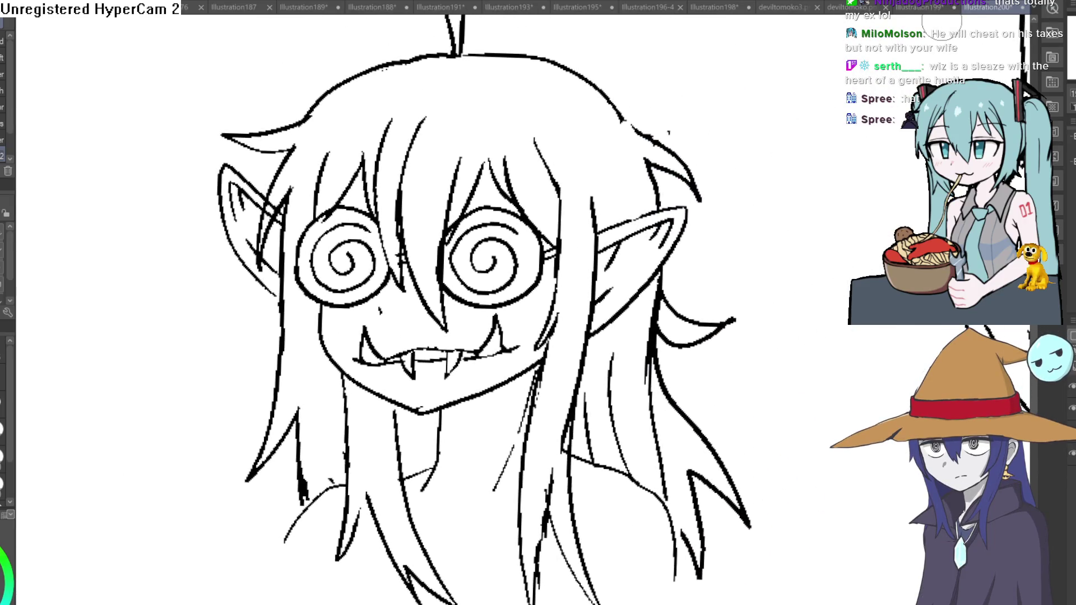
key(minus)
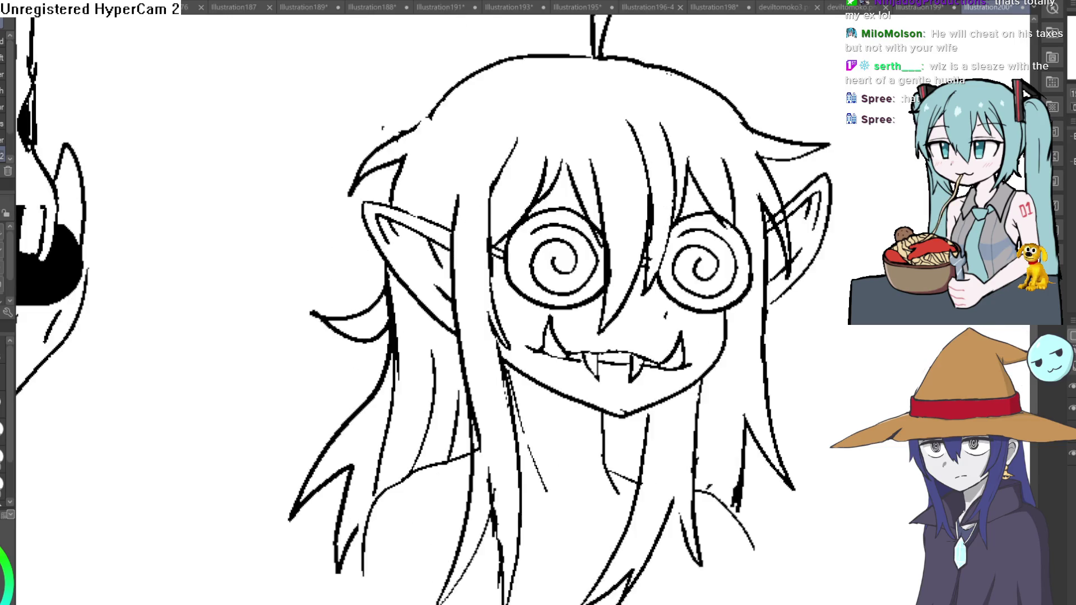